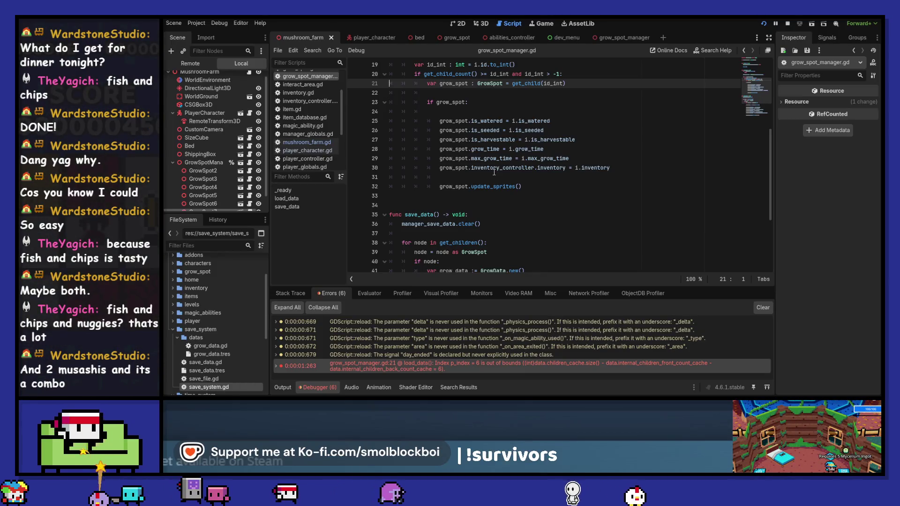
Step: Leave the grow_spot_manager script for the mushroom_farm 3D view and launch the game
scroll(494, 172, down, 3)
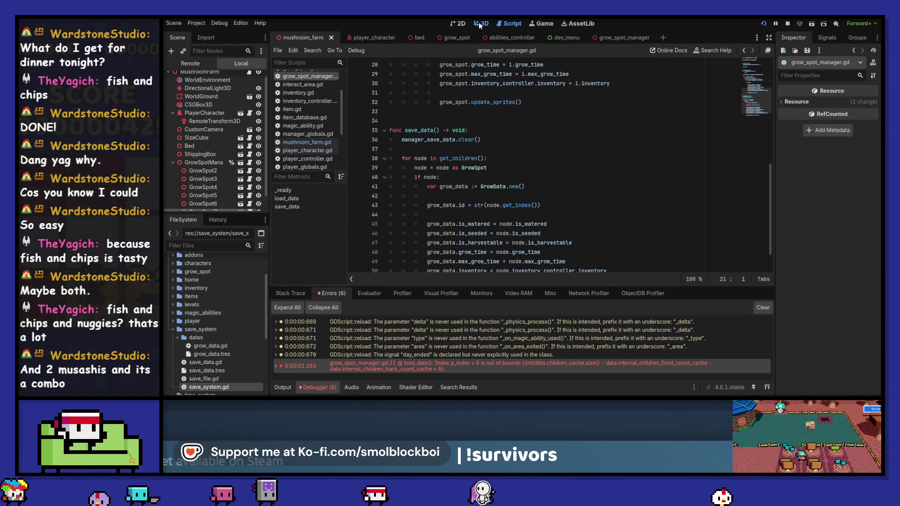
key(ctrl+F2)
click(762, 23)
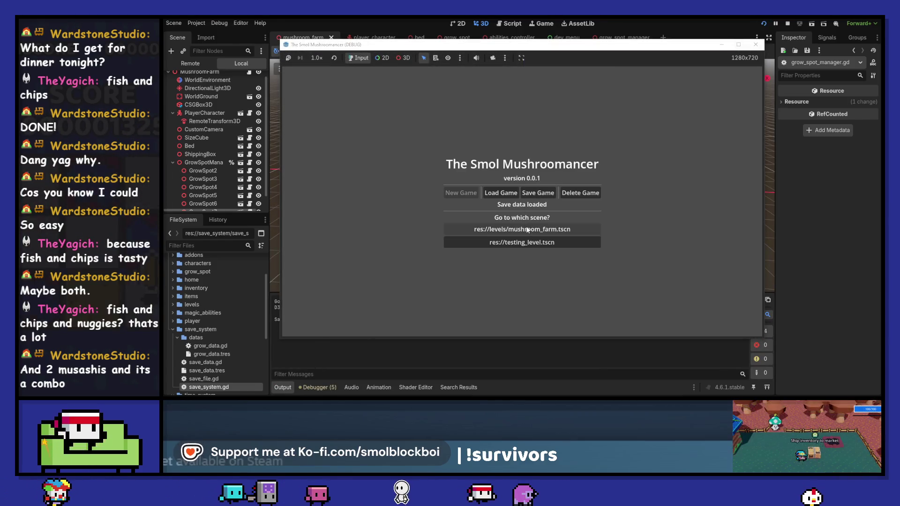
Step: Load res://levels/mushroom_farm.tscn in the game, restart, load it again, then stop the game
click(525, 228)
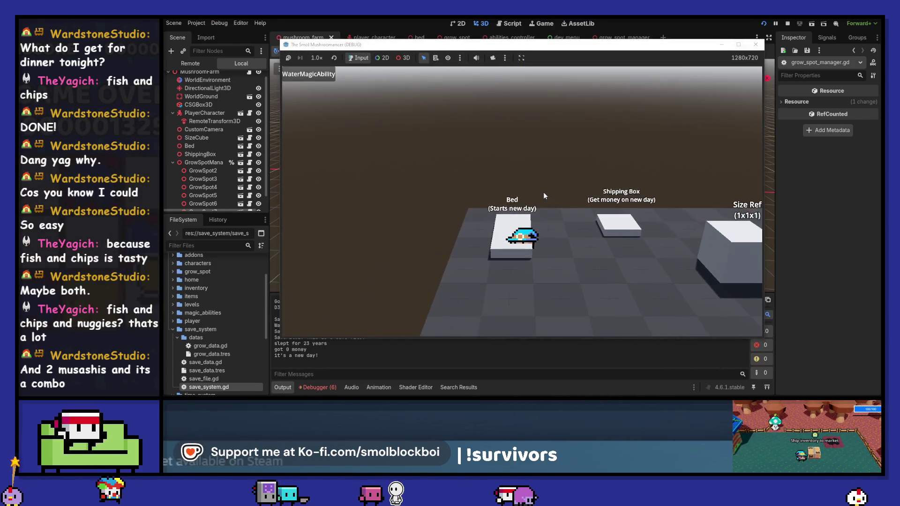
click(763, 23)
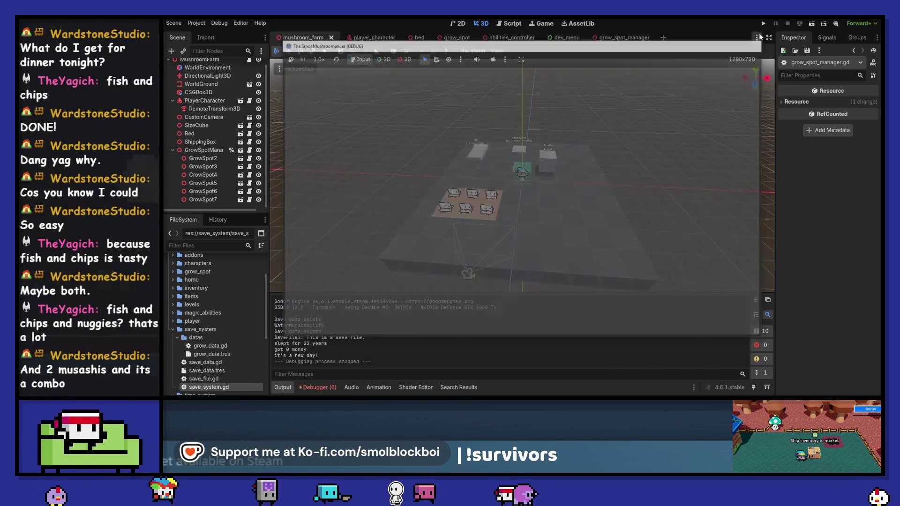
click(515, 229)
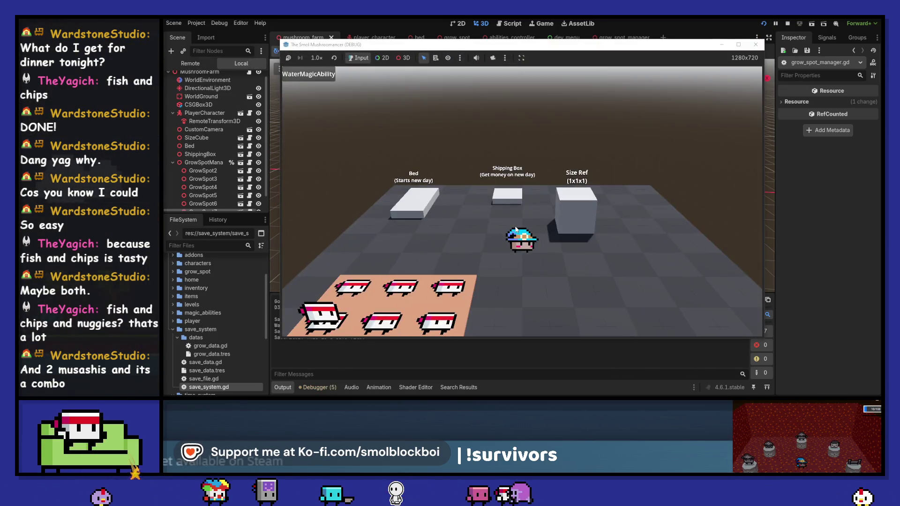
click(756, 44)
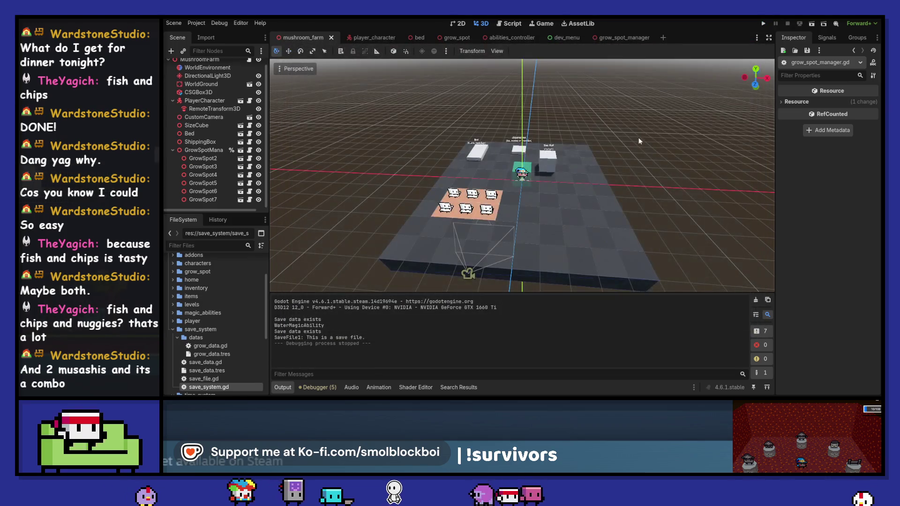
click(202, 199)
shift+click(207, 186)
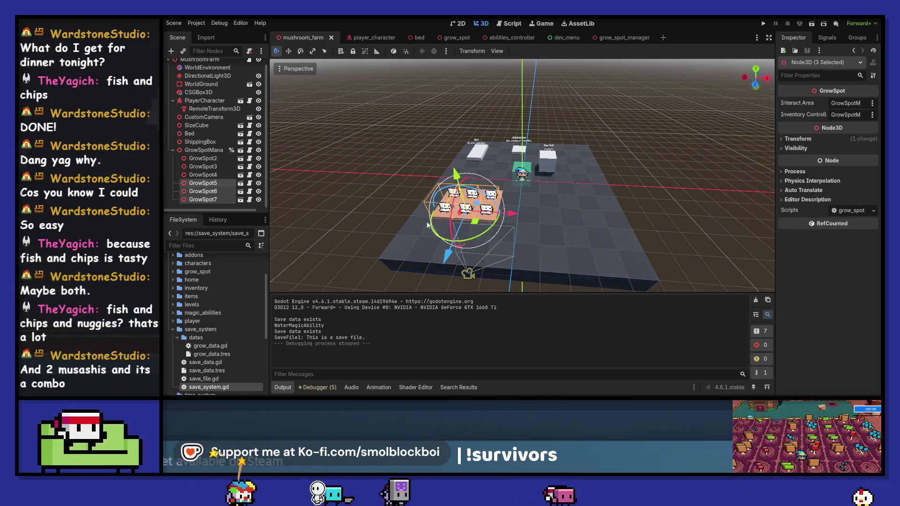
key(ctrl+d)
drag(447, 253, 442, 280)
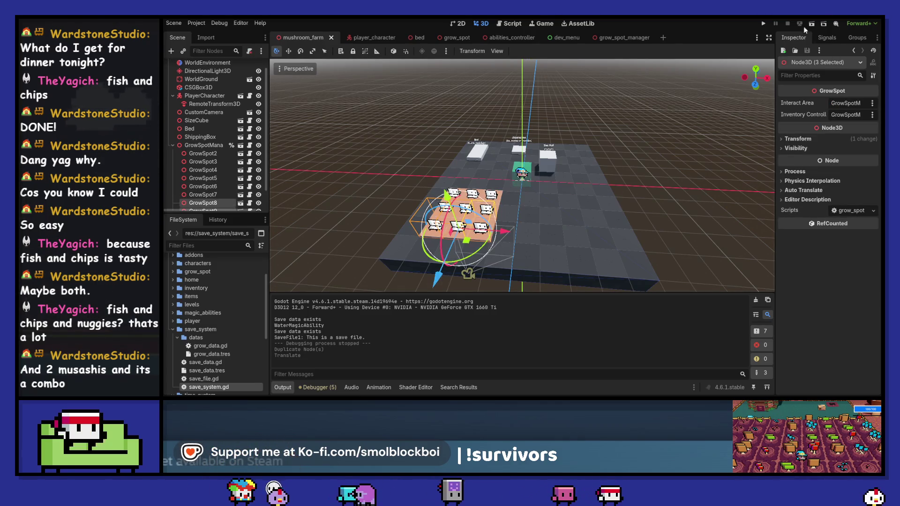
click(764, 24)
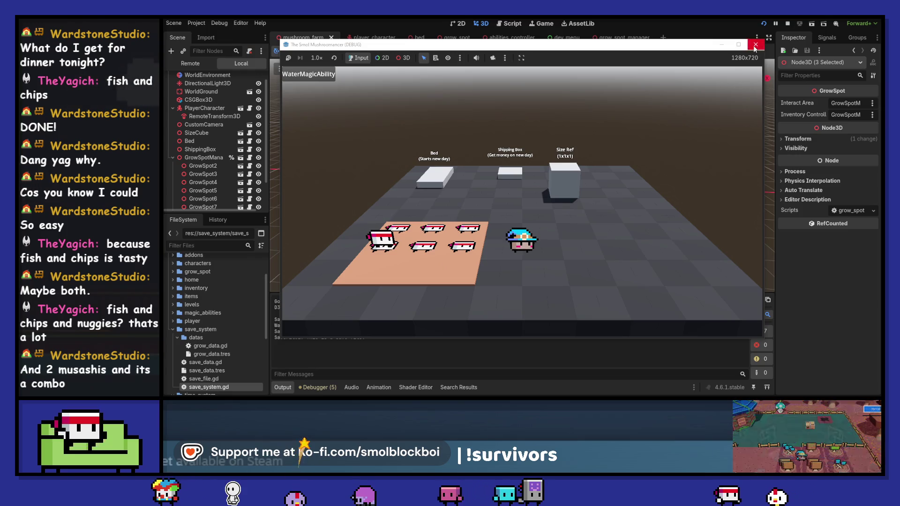
key(F8)
key(ctrl+z)
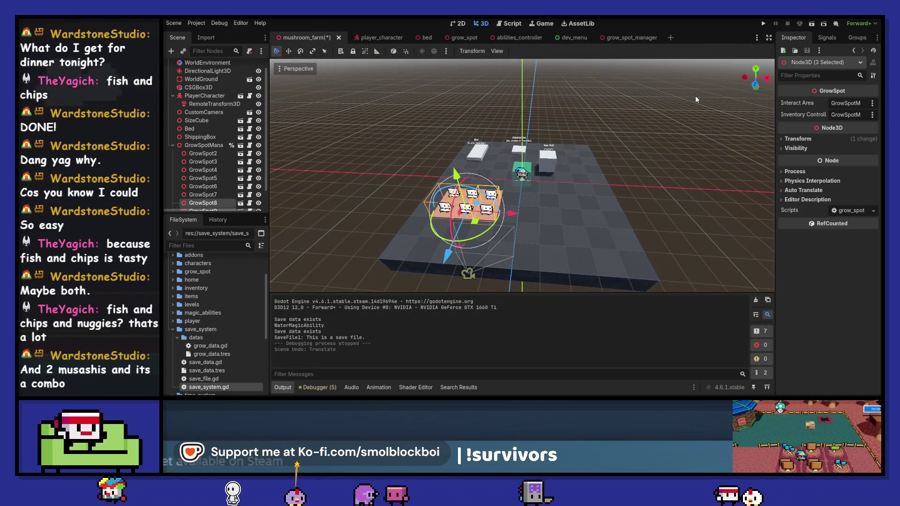
key(ctrl+z)
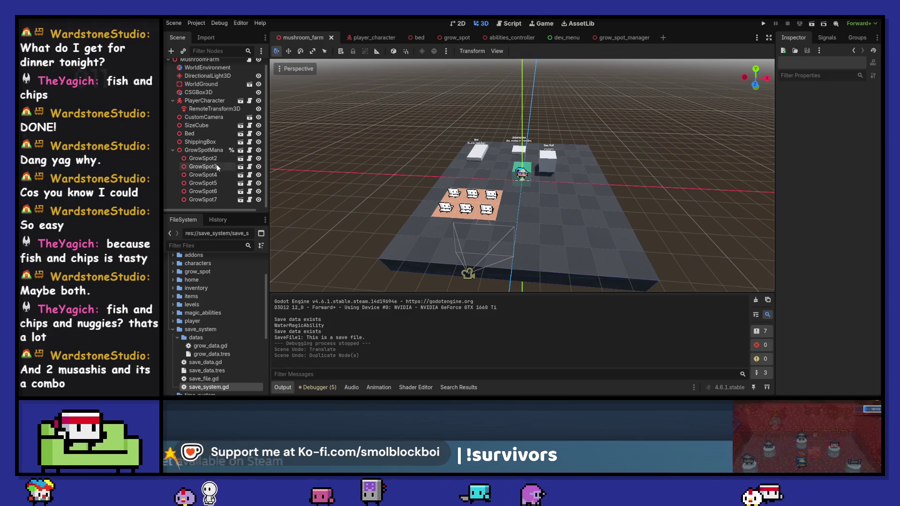
click(763, 23)
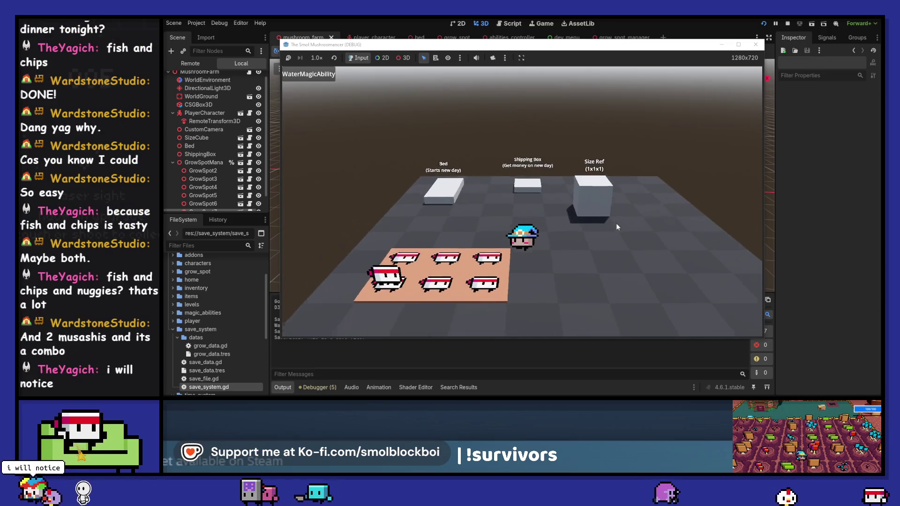
Step: In the running game, seed and water the plot, sleep, harvest, and ship items at the Shipping Box
key(w)
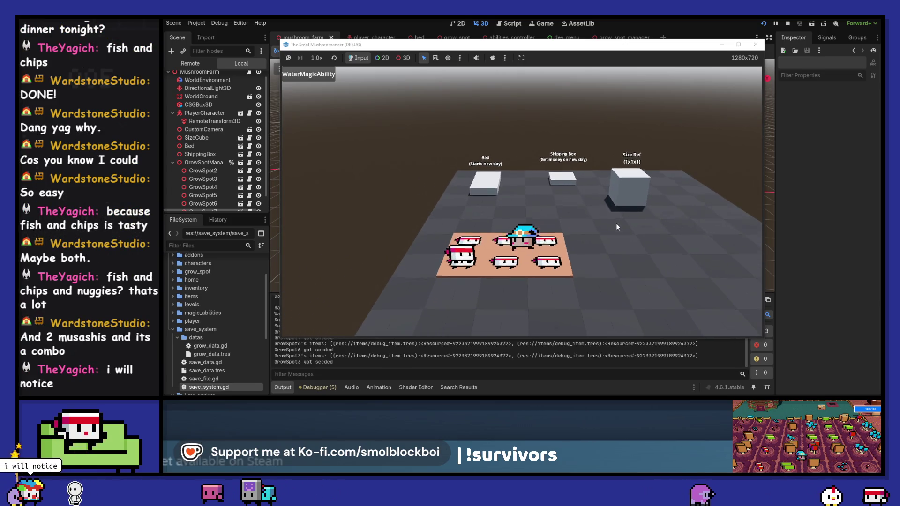
key(w)
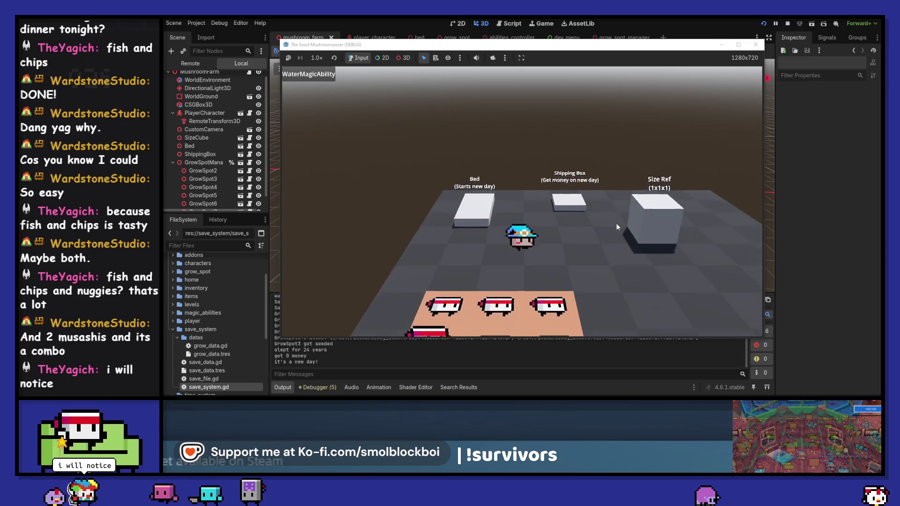
key(w)
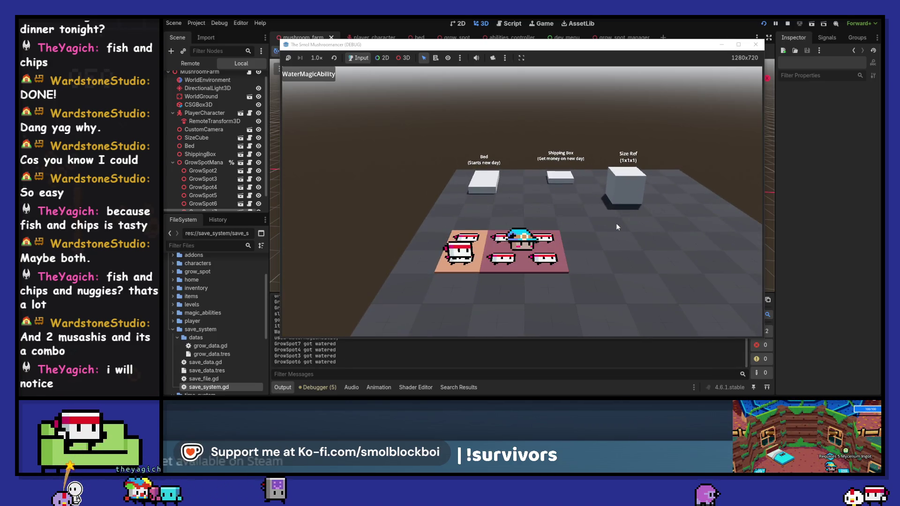
key(s)
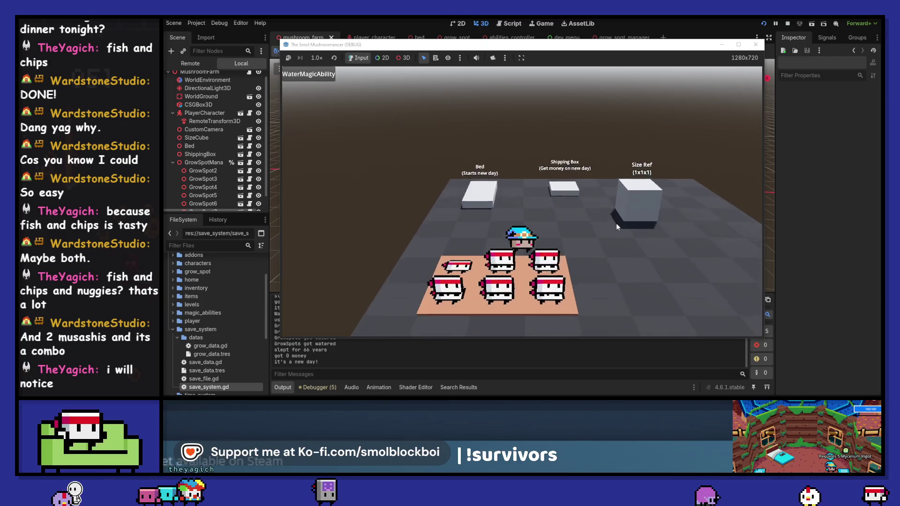
key(a)
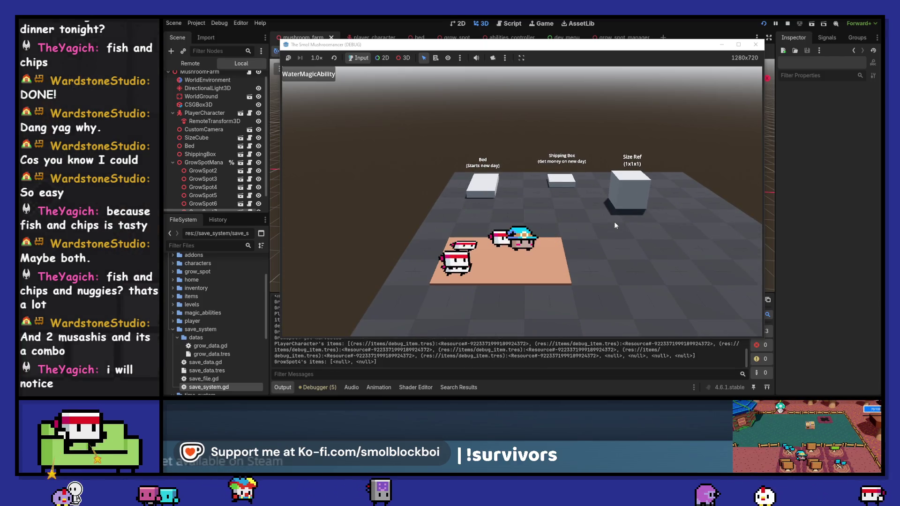
key(d)
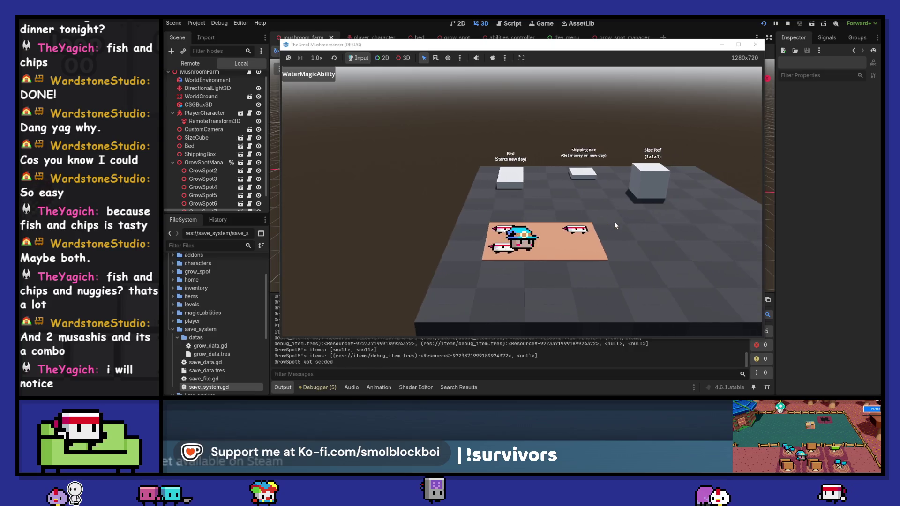
key(w)
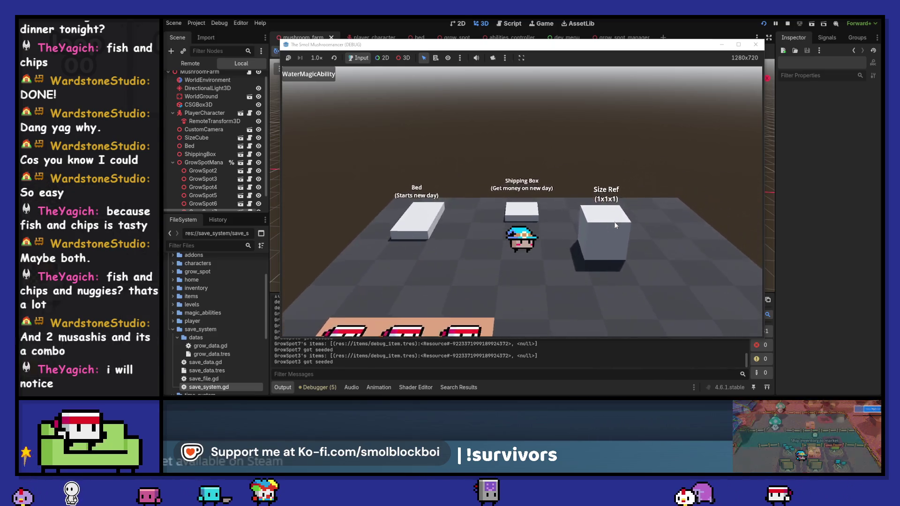
key(e)
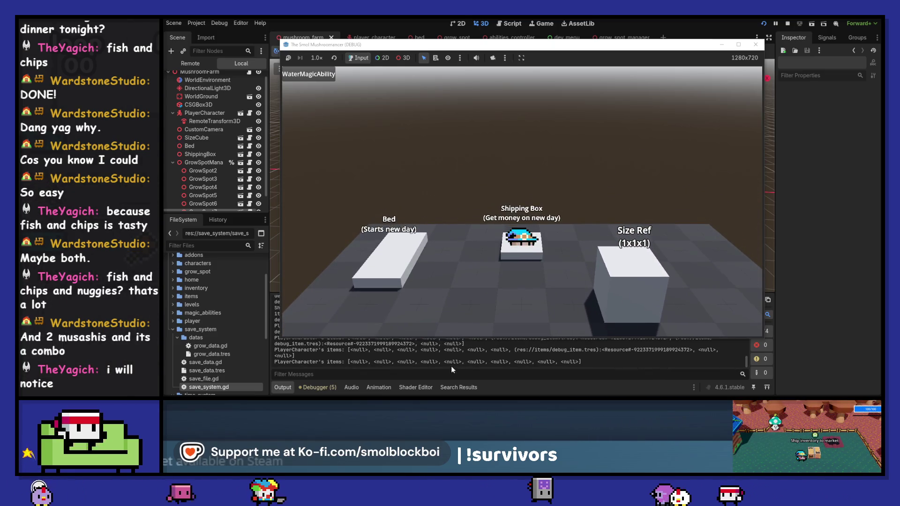
Step: Review the Output log and stop the game
scroll(448, 359, up, 3)
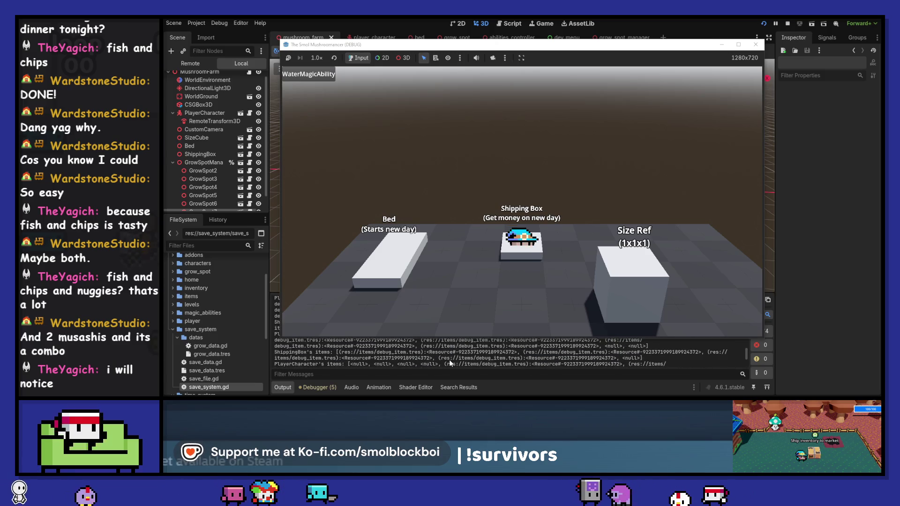
scroll(449, 359, up, 5)
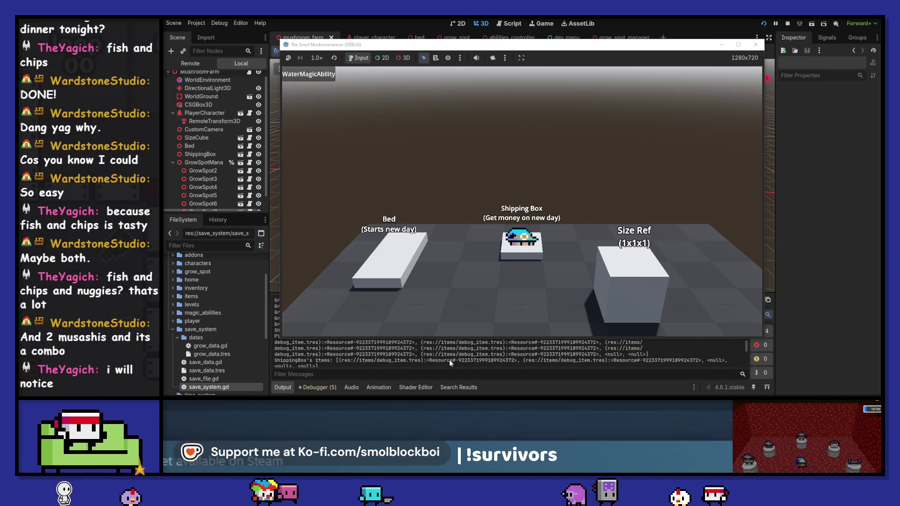
scroll(449, 359, down, 5)
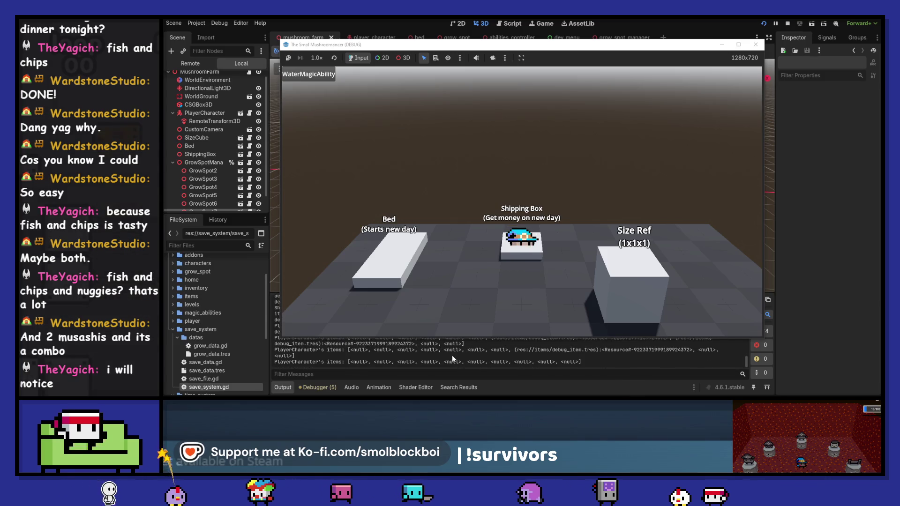
key(F8)
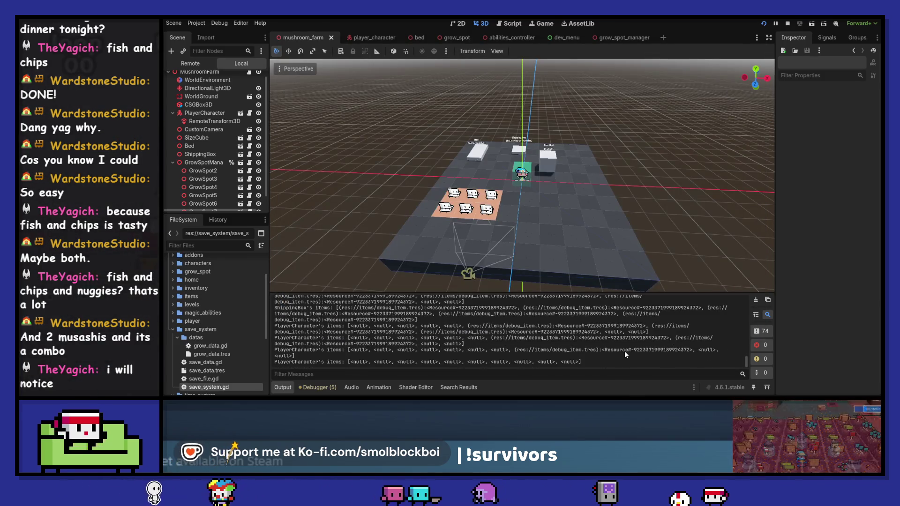
Step: Playtest watering and sleeping until the crops grow, stop the game, and select GrowSpot6
key(F5)
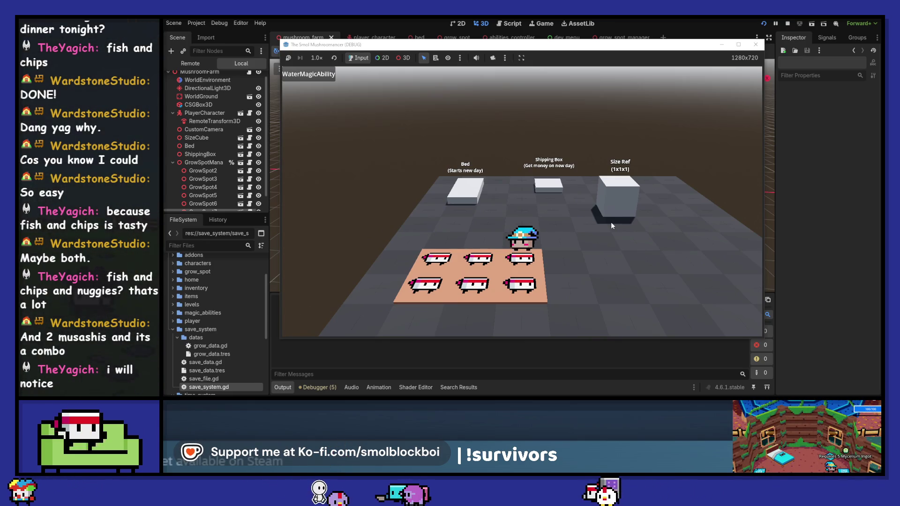
key(e)
key(w)
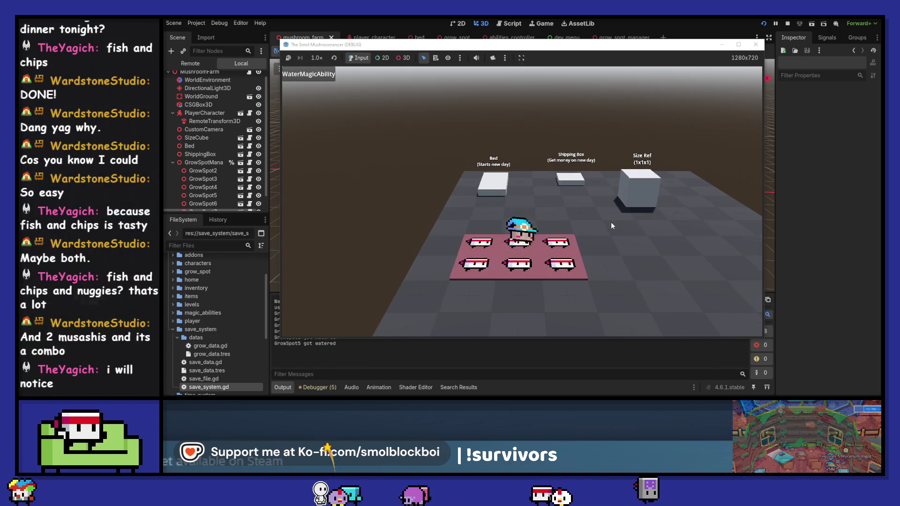
key(s)
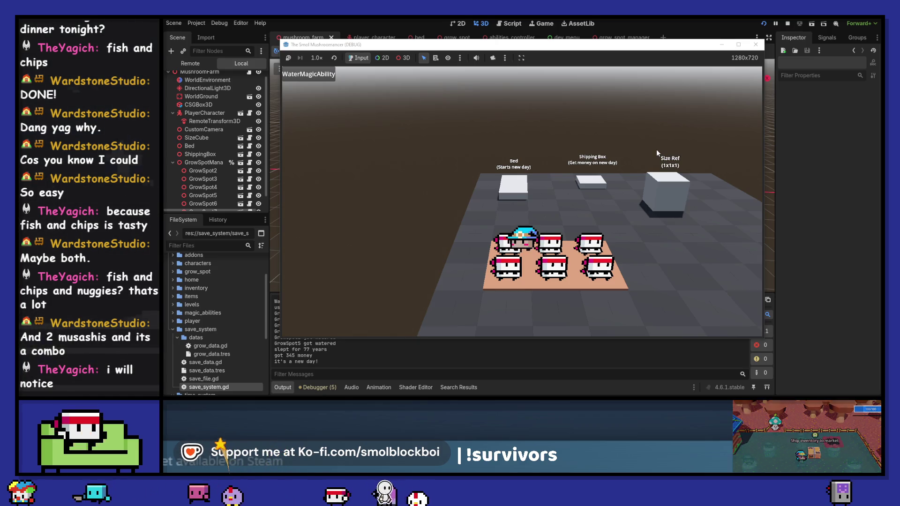
click(634, 186)
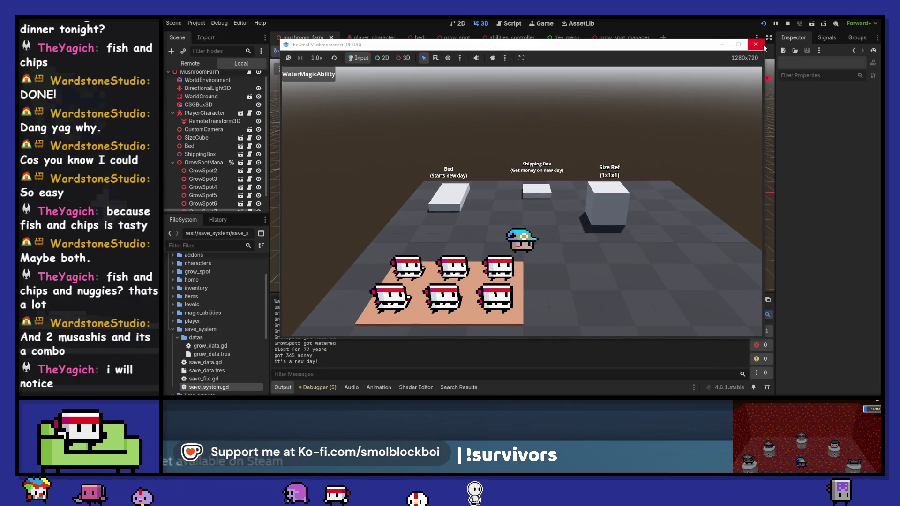
click(755, 45)
click(470, 214)
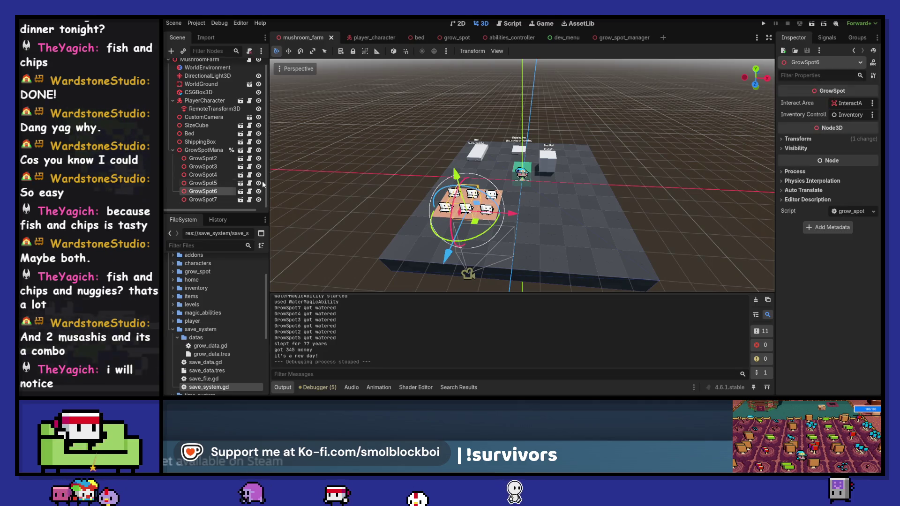
Step: Open the grow_spot scene, filter the FileSystem by 'gr', then clear the filter and browse the tree
click(240, 191)
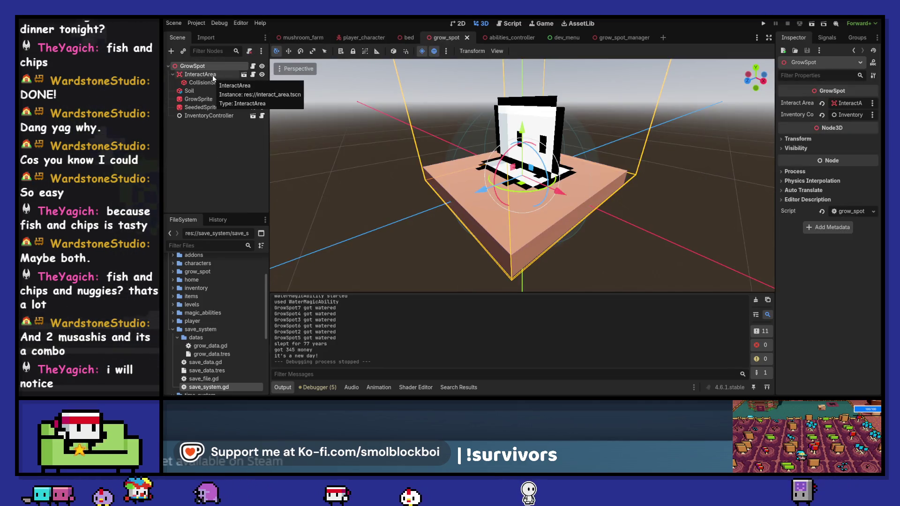
click(225, 246)
text(gr)
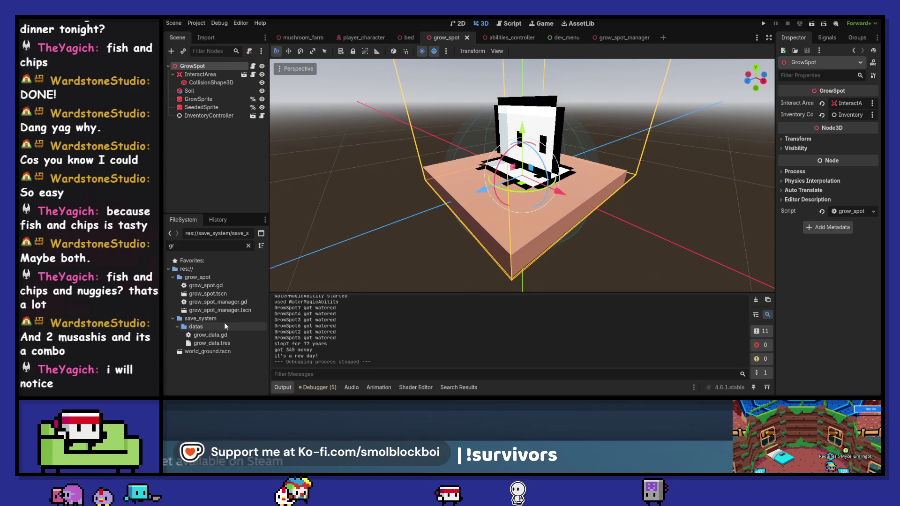
click(217, 277)
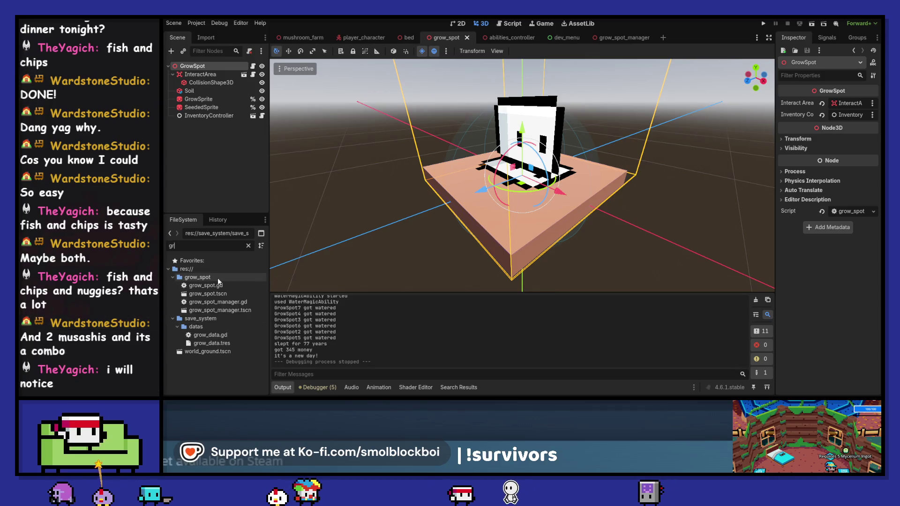
click(248, 246)
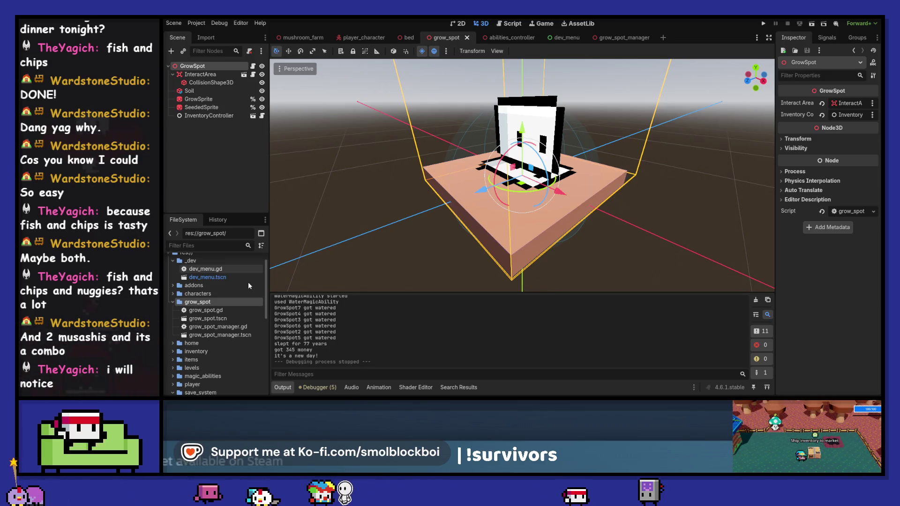
scroll(244, 293, down, 3)
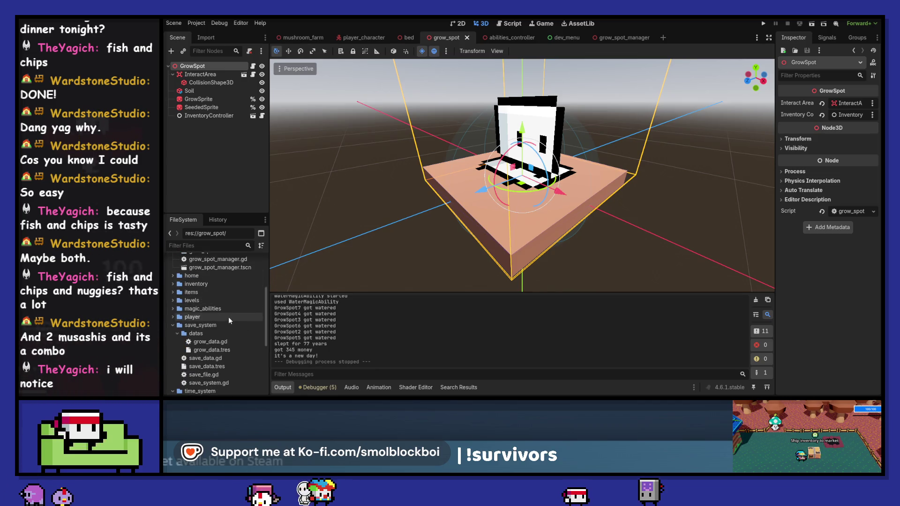
scroll(228, 317, up, 2)
Step: Set items/debug_item.tres's sprite atlas region to the second tile, at x 20
double_click(217, 341)
click(219, 352)
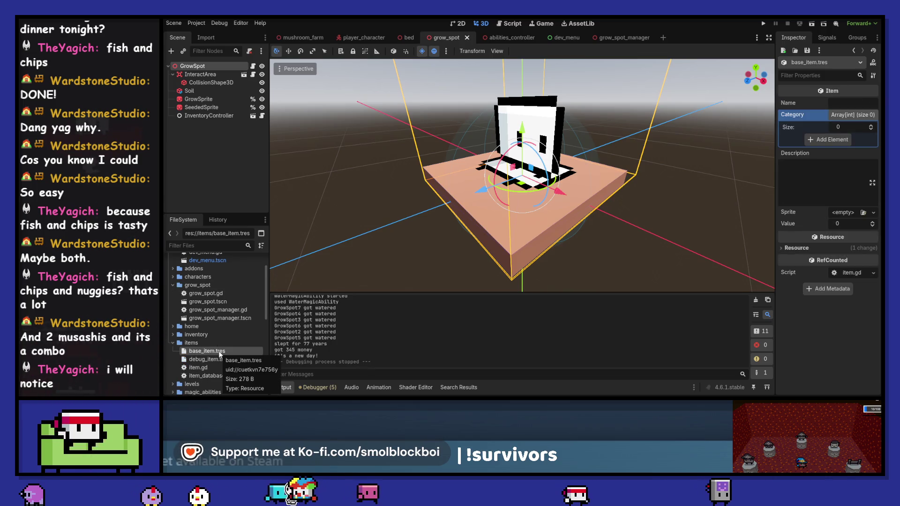
click(221, 360)
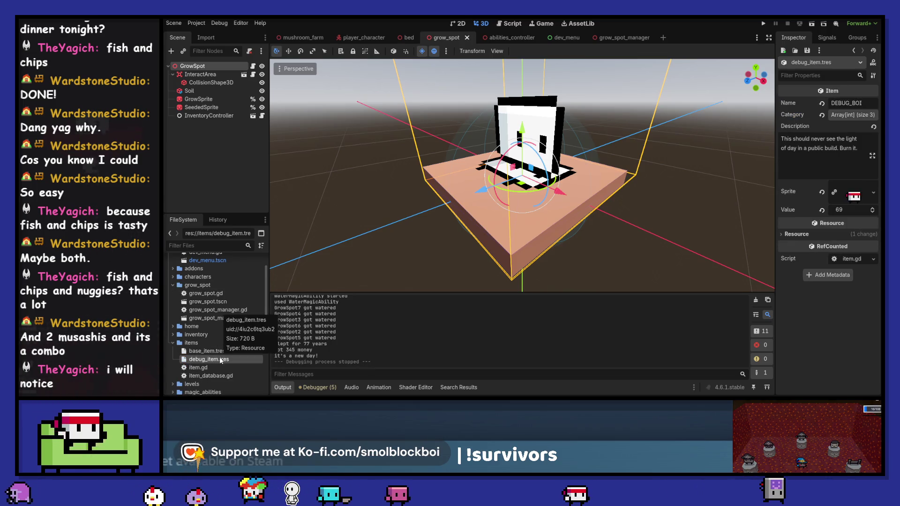
click(861, 194)
click(828, 368)
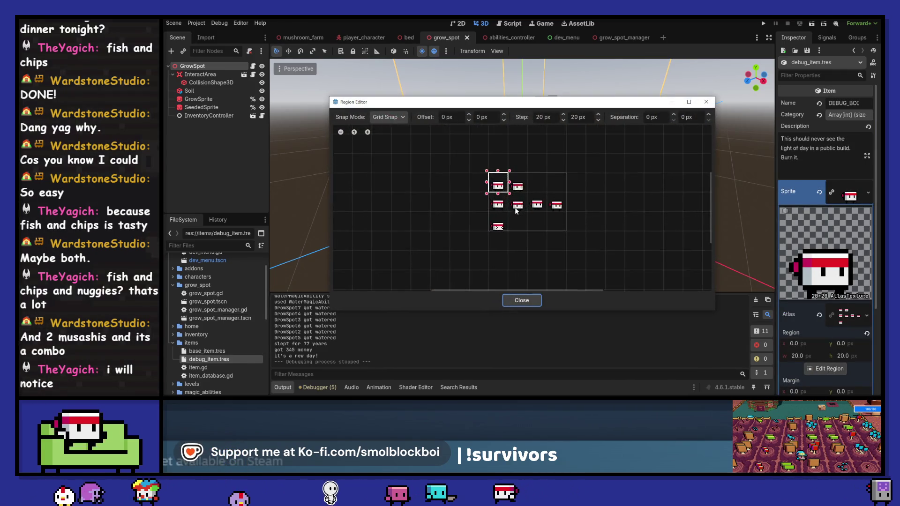
click(518, 187)
click(521, 300)
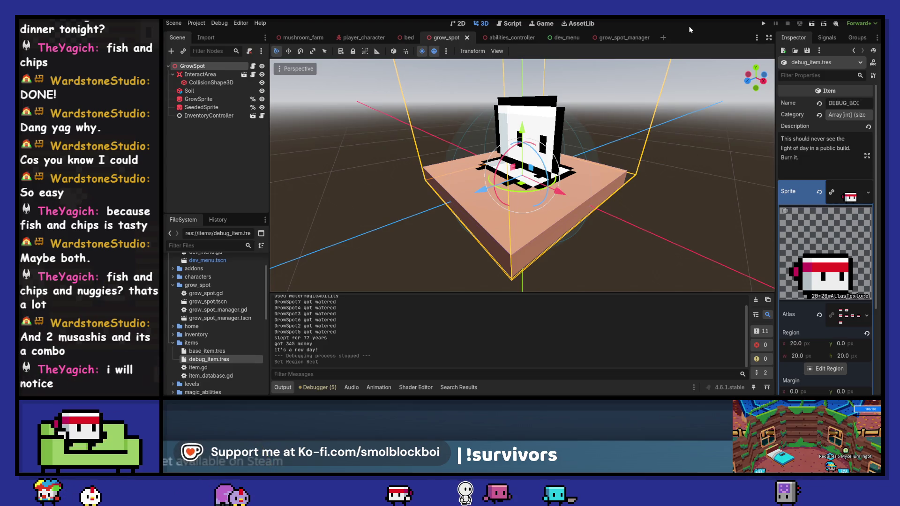
click(625, 38)
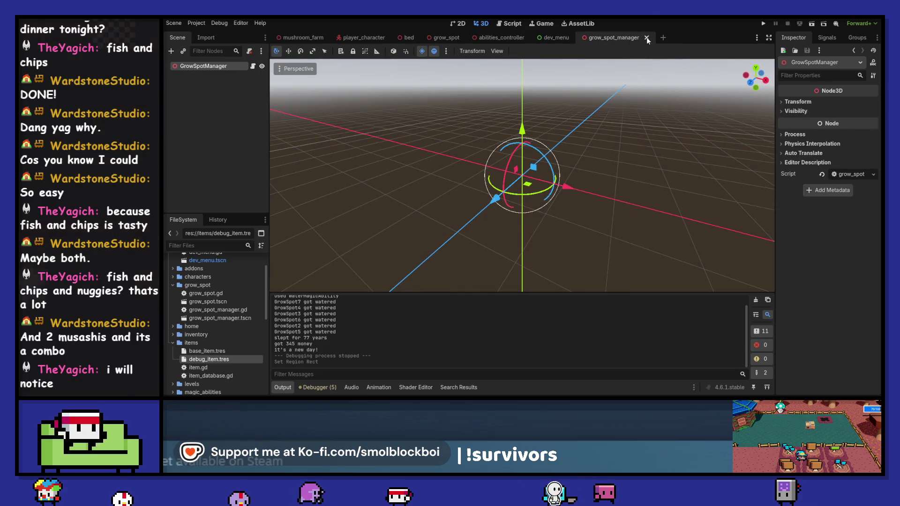
Step: Close the grow_spot_manager, dev_menu, abilities_controller, grow_spot and bed scene tabs
click(646, 38)
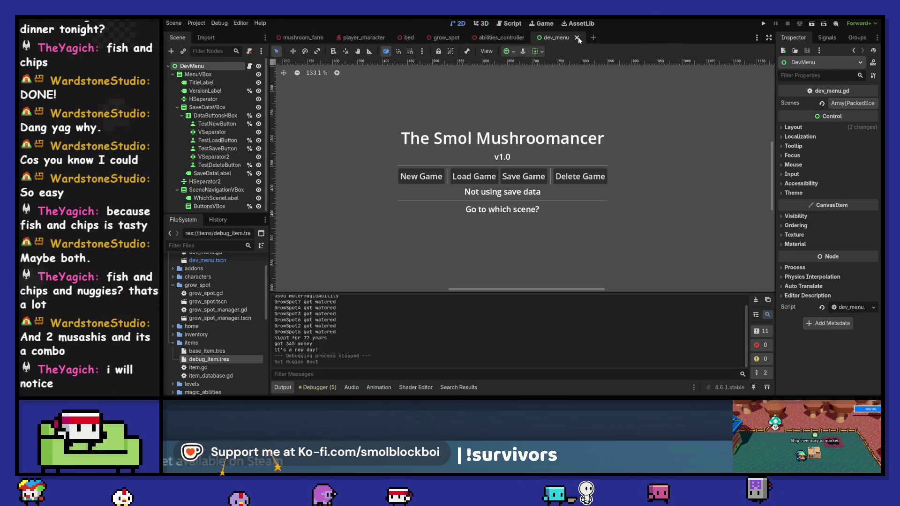
click(577, 38)
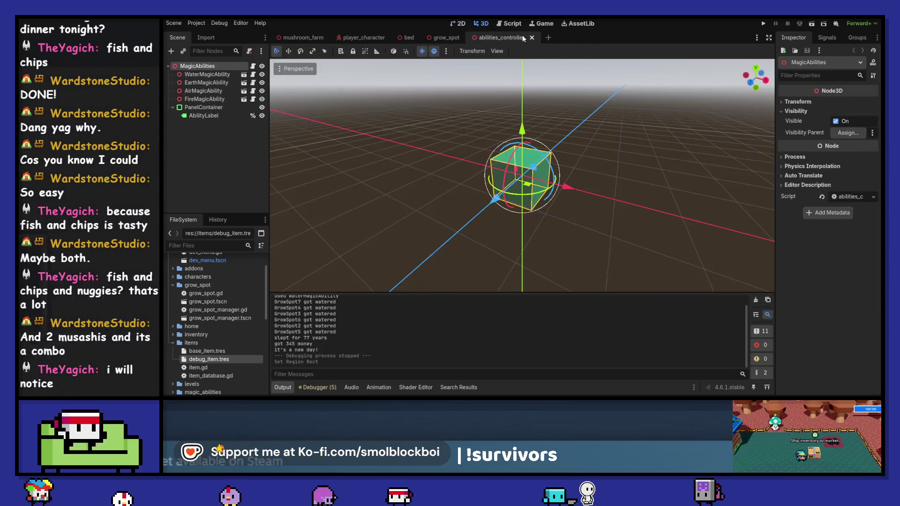
click(533, 38)
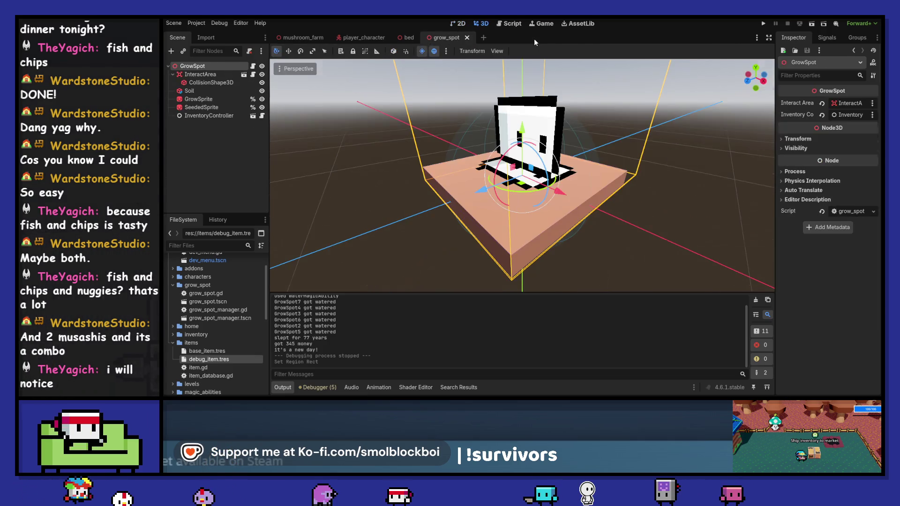
click(467, 38)
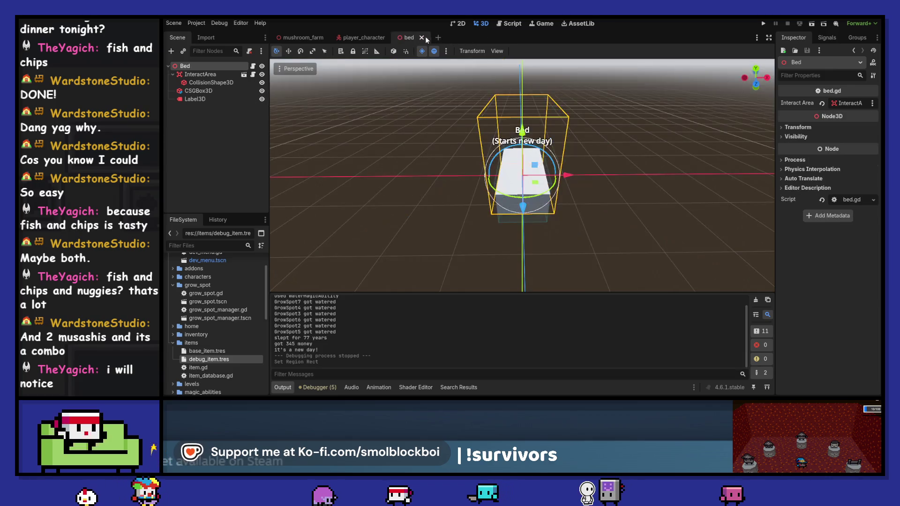
click(422, 38)
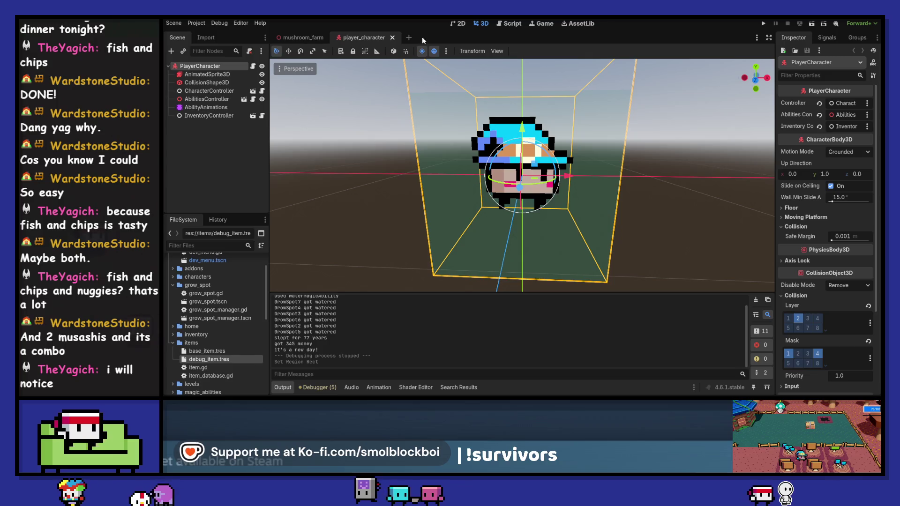
Step: Clear the Output log and open the player_character scene's script
click(314, 38)
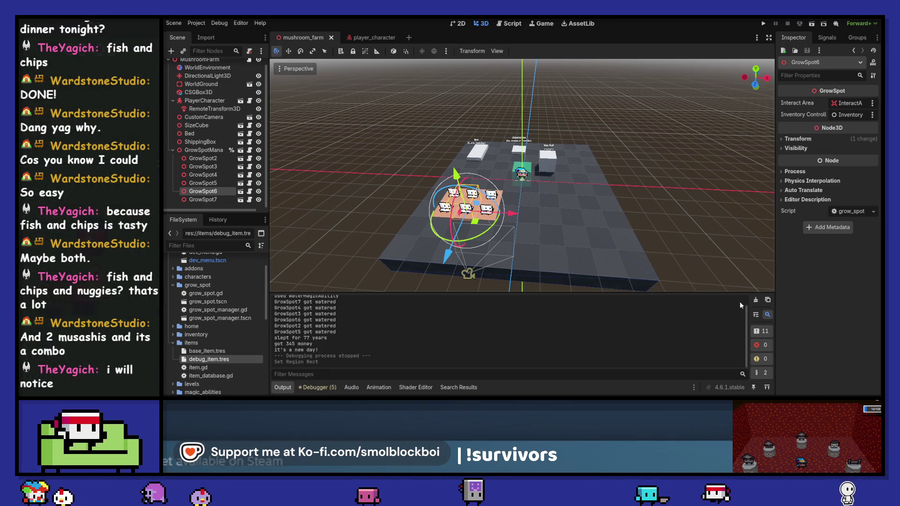
click(755, 300)
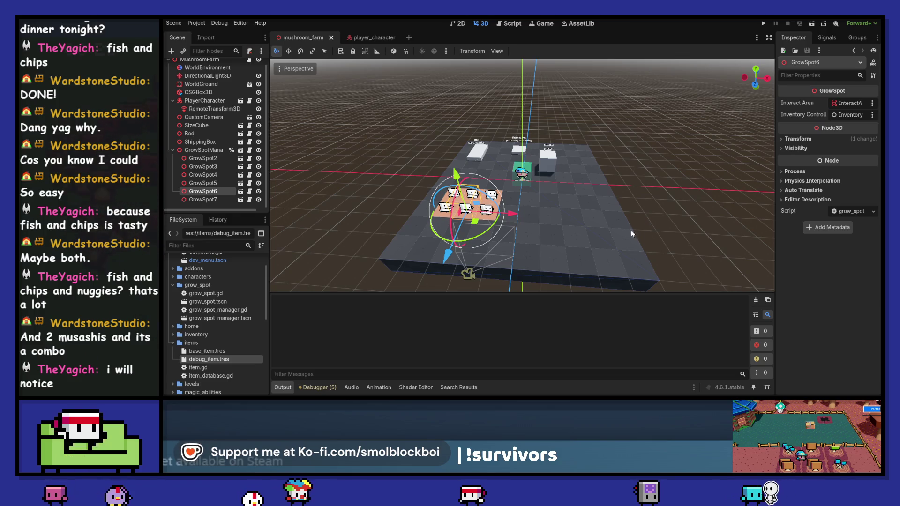
click(364, 36)
click(252, 66)
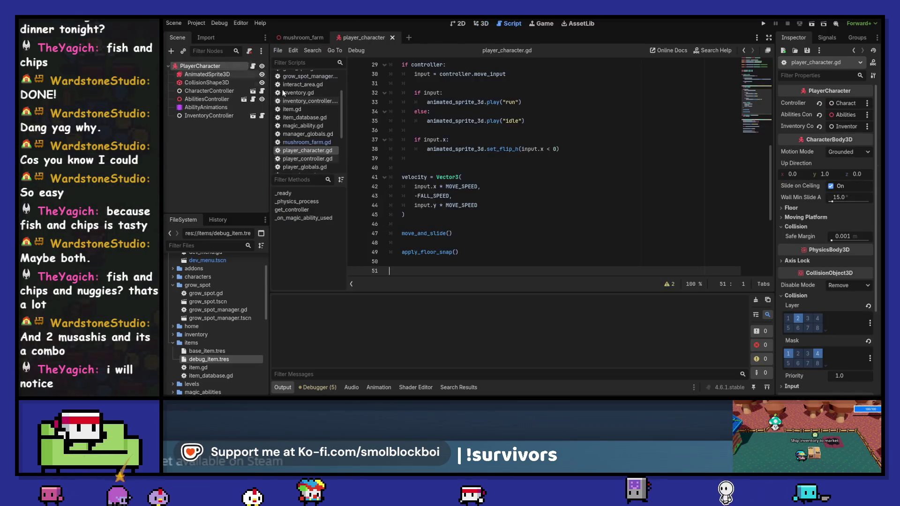
Step: Scroll through the player_character script and place the caret on empty line 14
scroll(491, 141, up, 4)
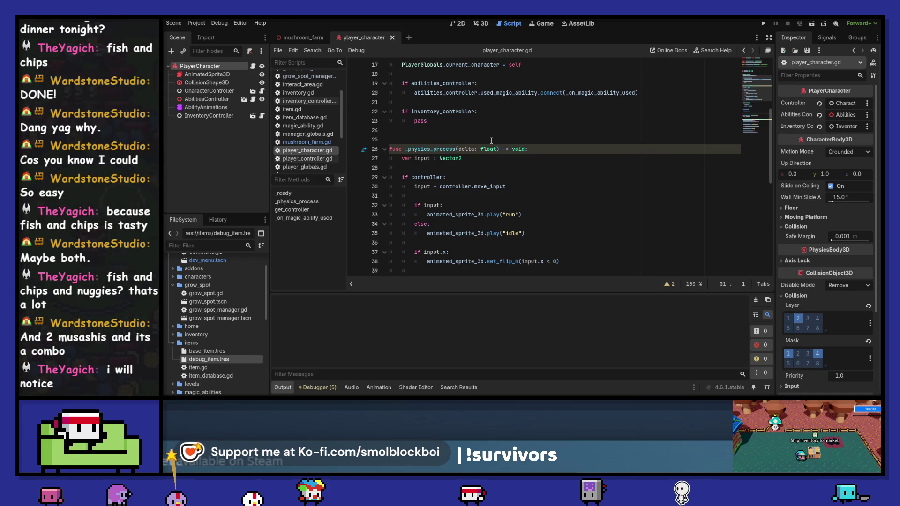
scroll(491, 140, up, 2)
scroll(491, 140, up, 4)
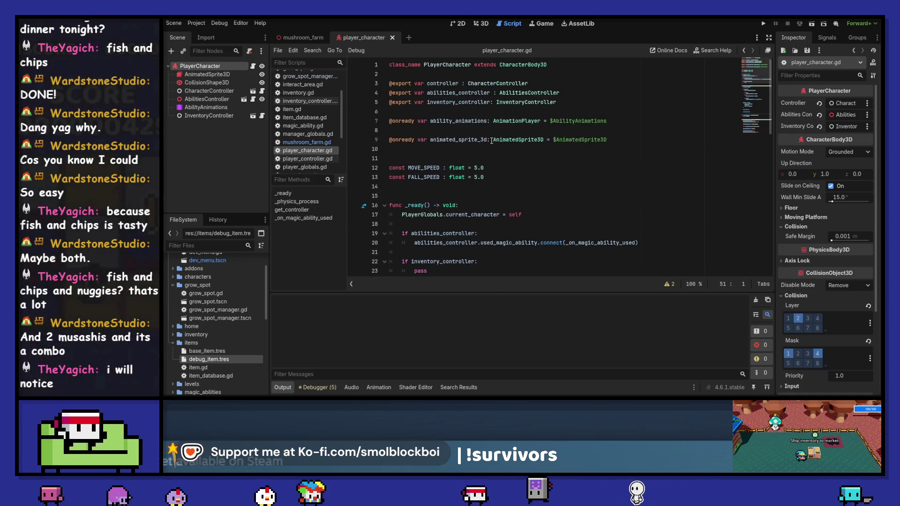
click(501, 185)
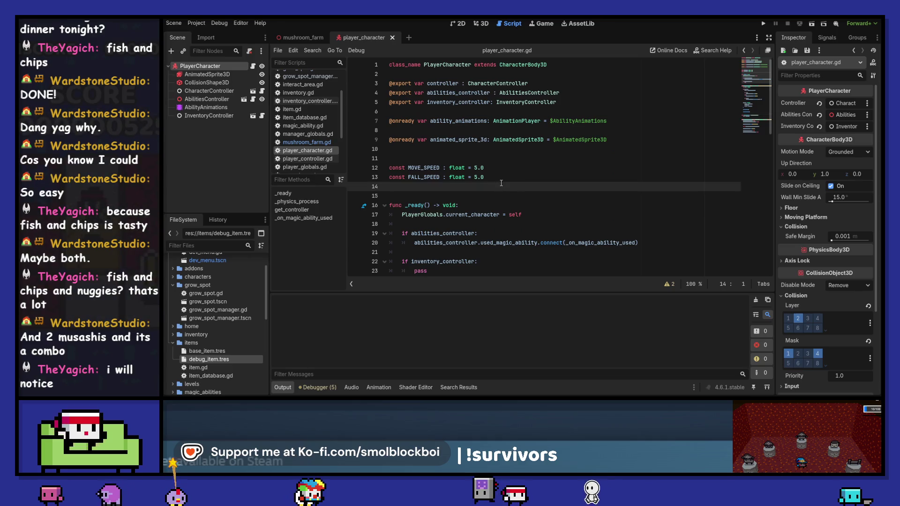
scroll(512, 194, down, 7)
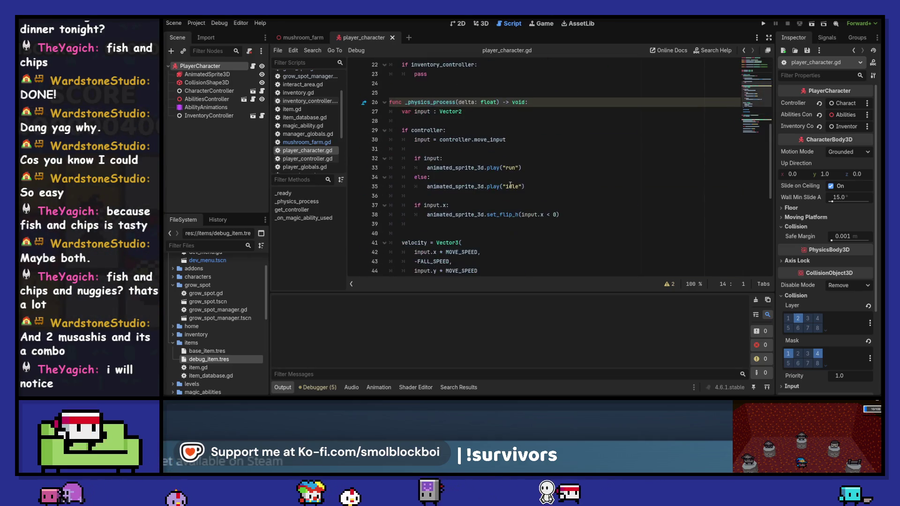
scroll(510, 185, down, 8)
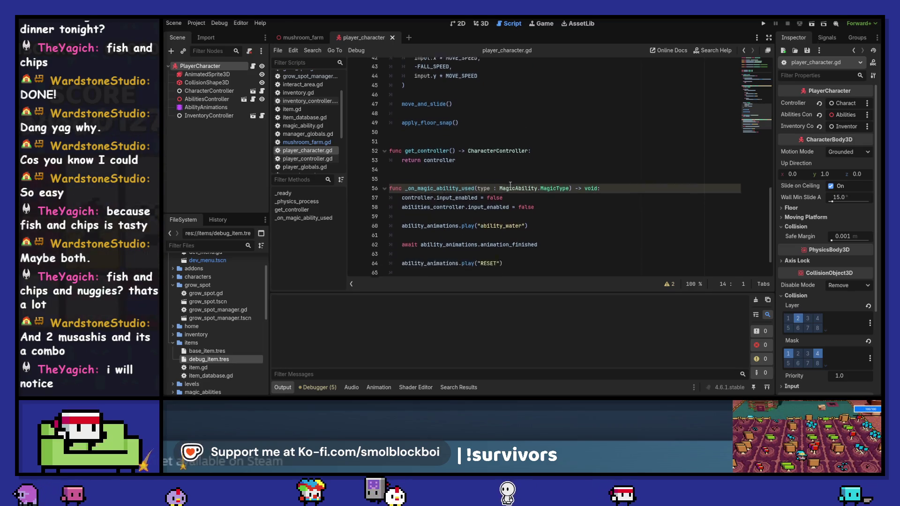
scroll(510, 185, up, 15)
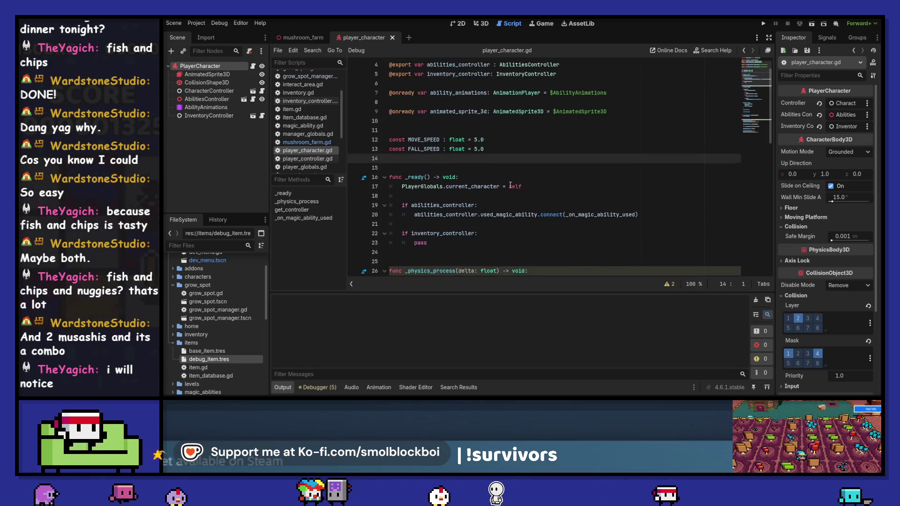
Step: In player_controller.gd, select confirm_pressed on line 14 and open Find in Files for it
ctrl+click(508, 82)
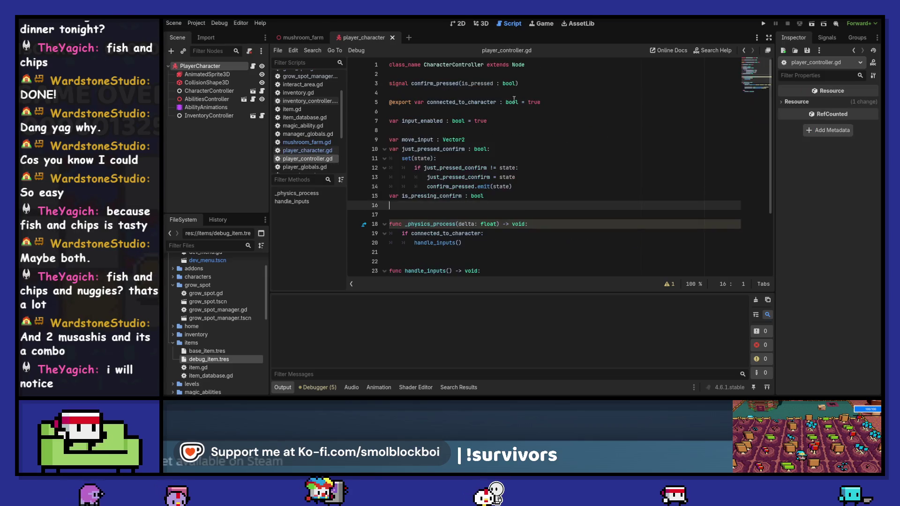
scroll(547, 180, down, 3)
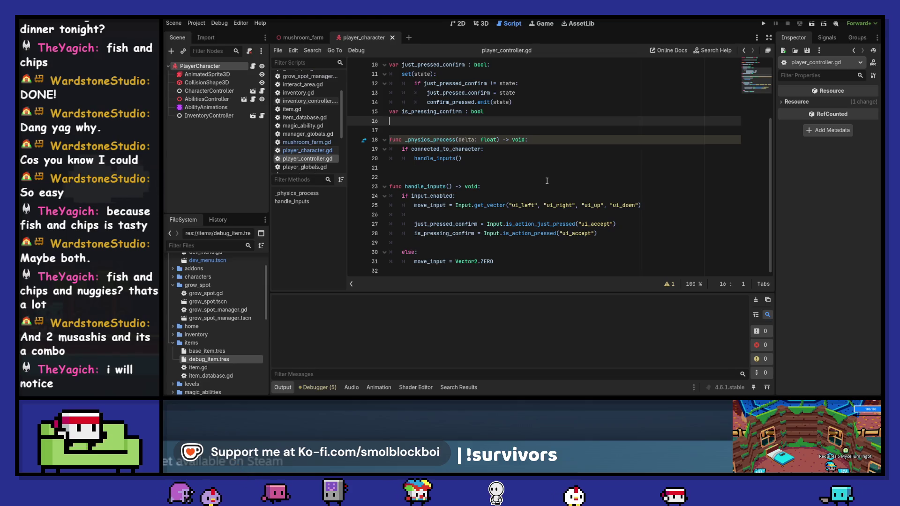
double_click(433, 224)
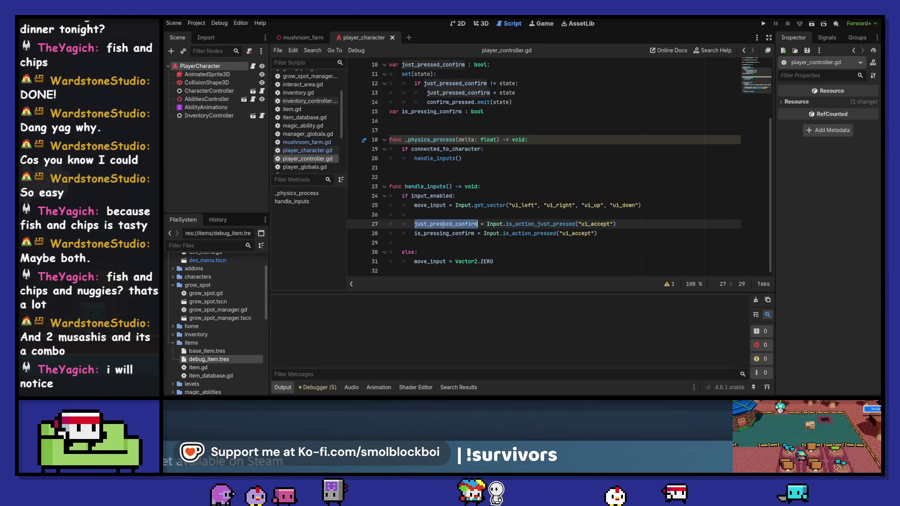
scroll(453, 220, up, 3)
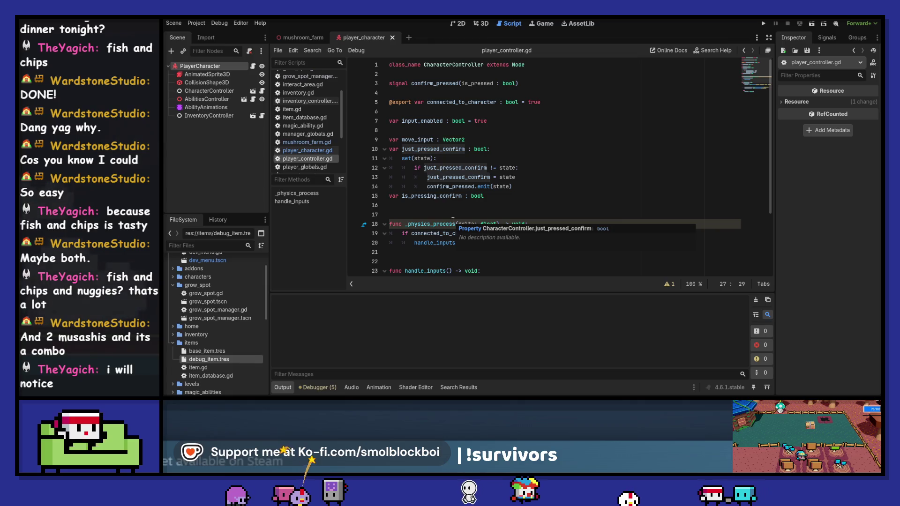
double_click(458, 186)
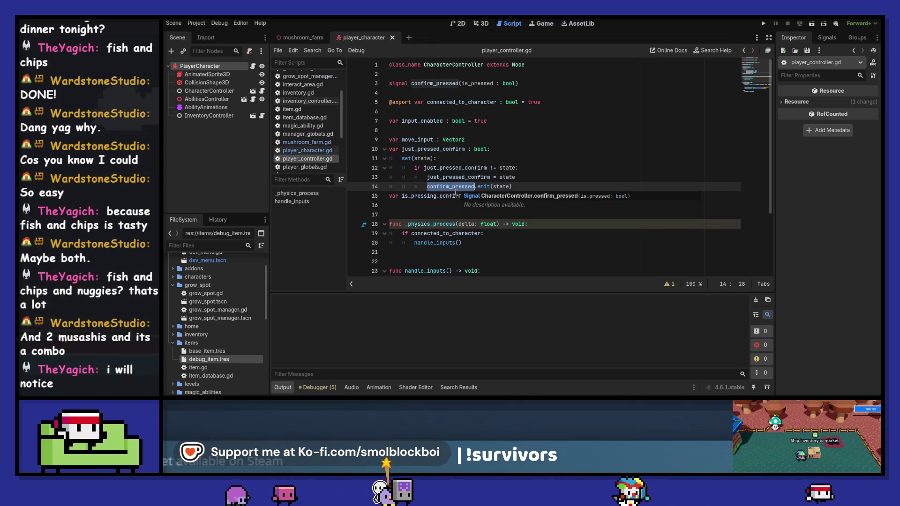
key(ctrl+shift+f)
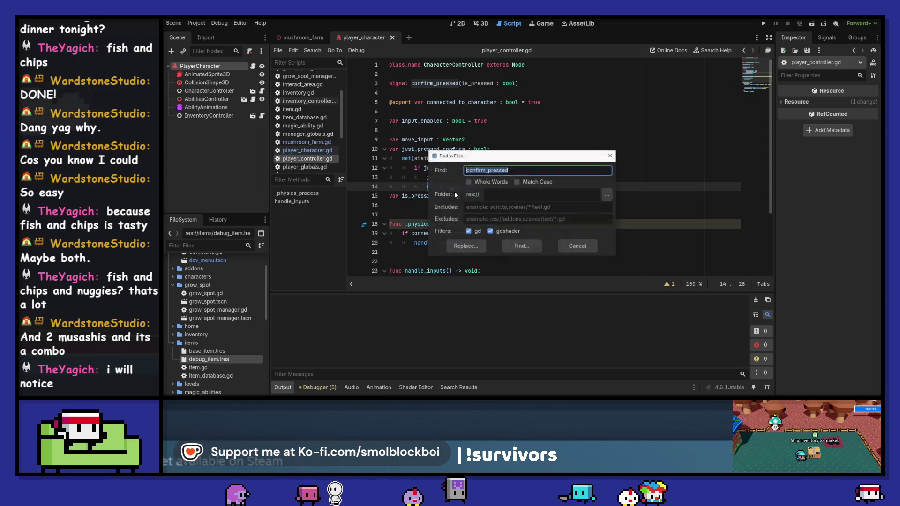
Step: Search for confirm_pressed, review the interact_area.gd and player_controller.gd hits, then close the results
click(530, 247)
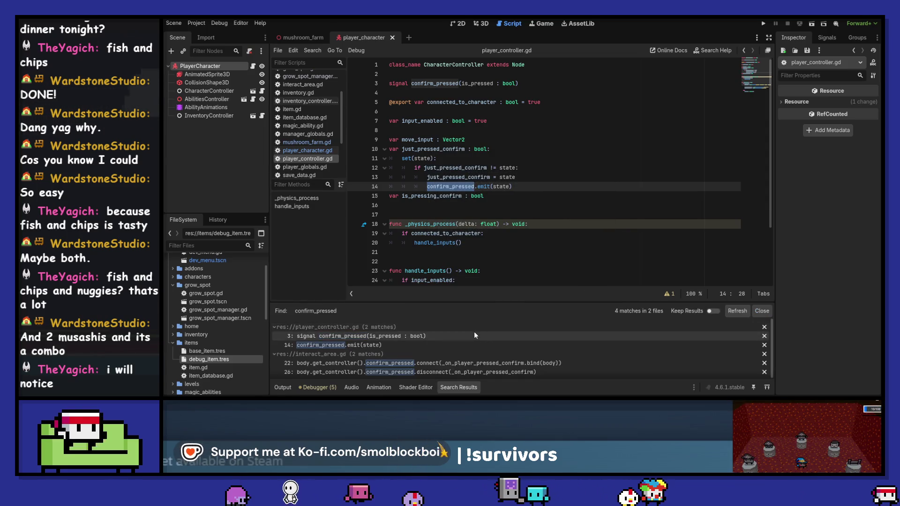
click(468, 364)
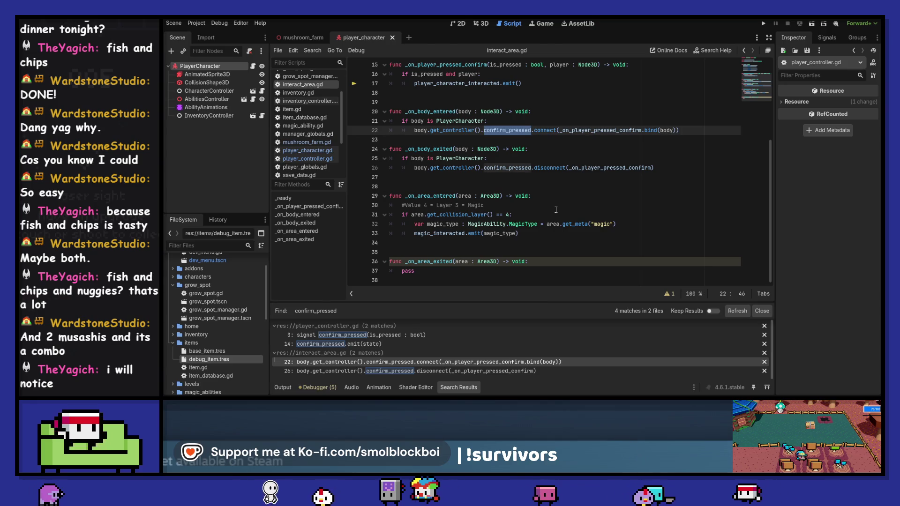
click(347, 344)
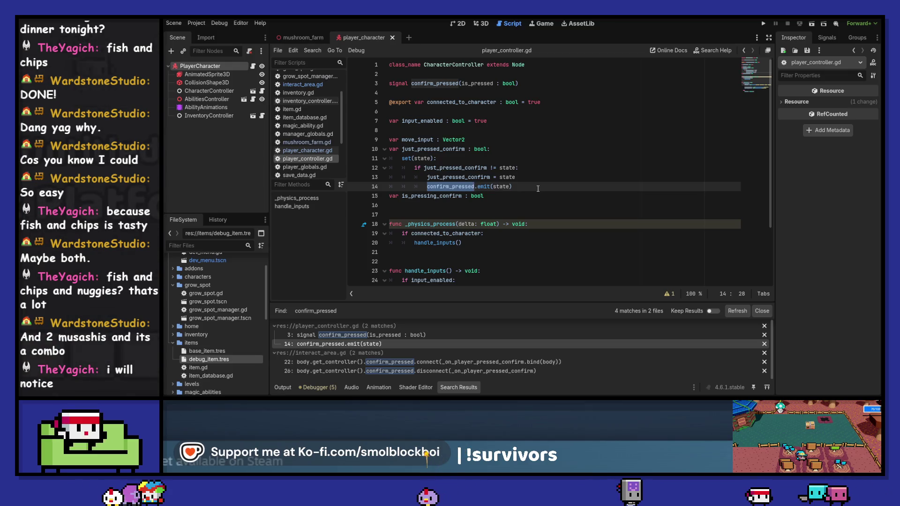
click(537, 188)
click(768, 313)
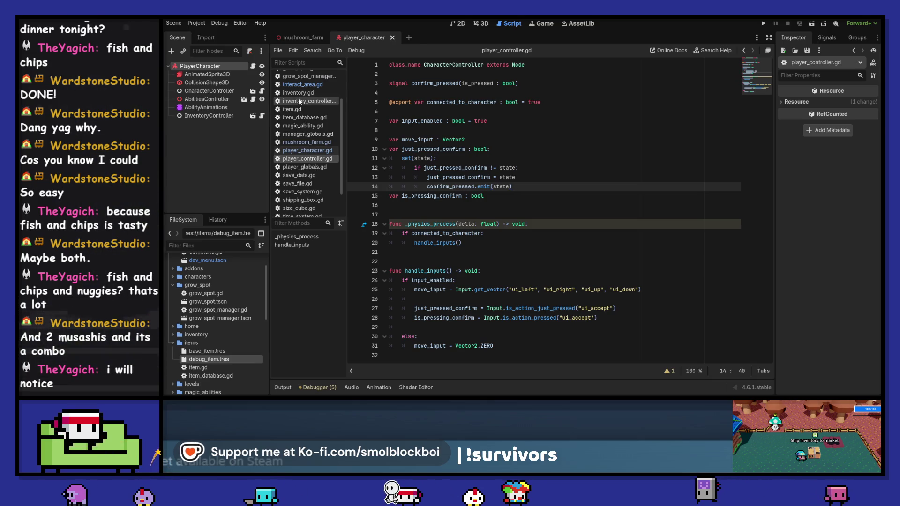
click(302, 84)
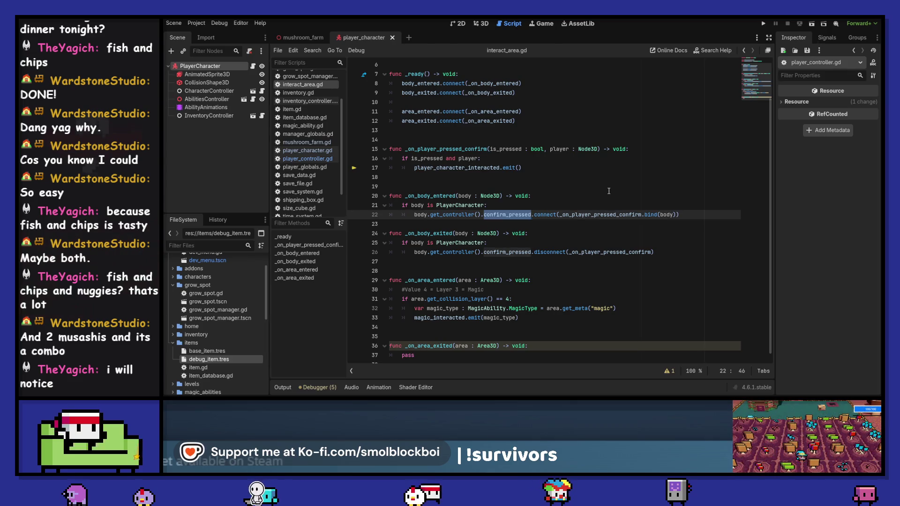
Step: Remove .bind(body) on line 22 and the player parameter and 'and player' check, then save
scroll(608, 191, up, 2)
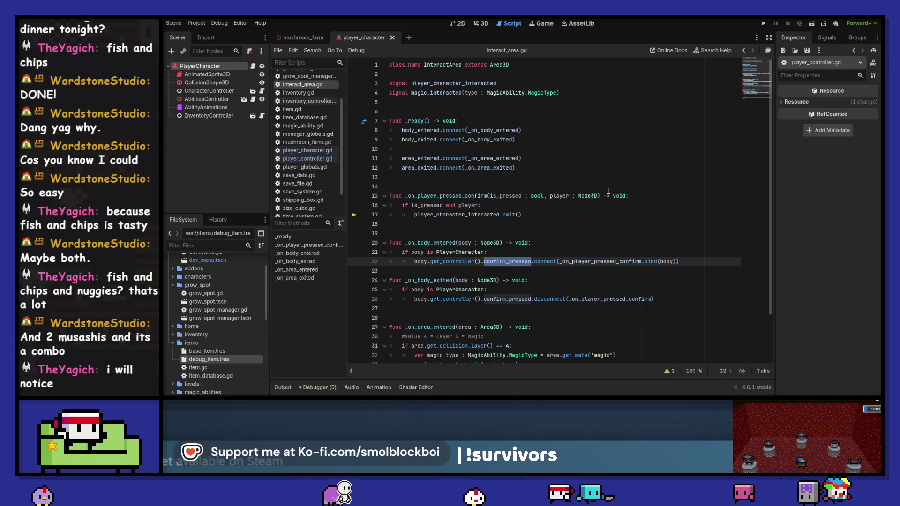
scroll(608, 190, down, 2)
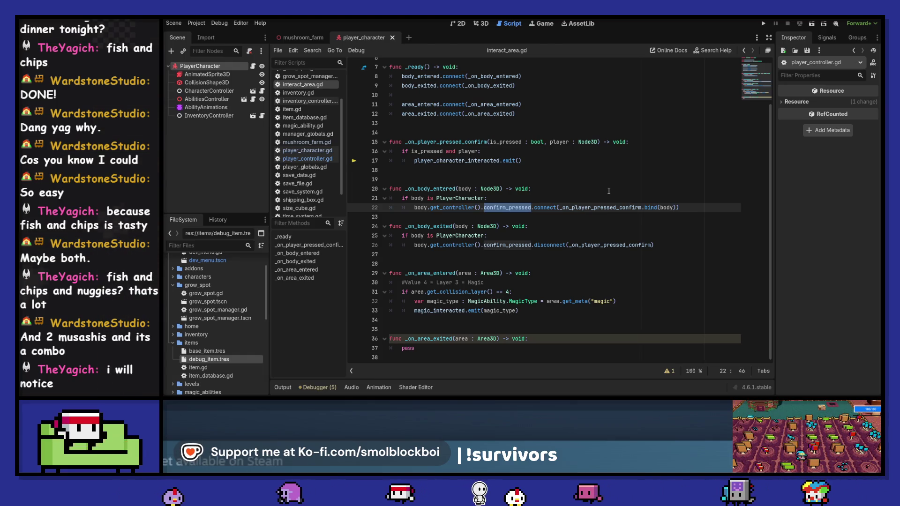
double_click(607, 207)
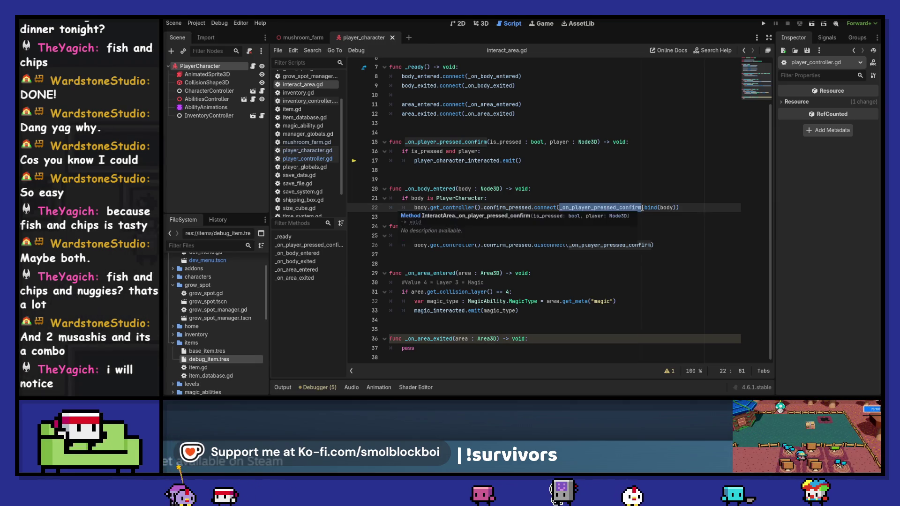
click(641, 208)
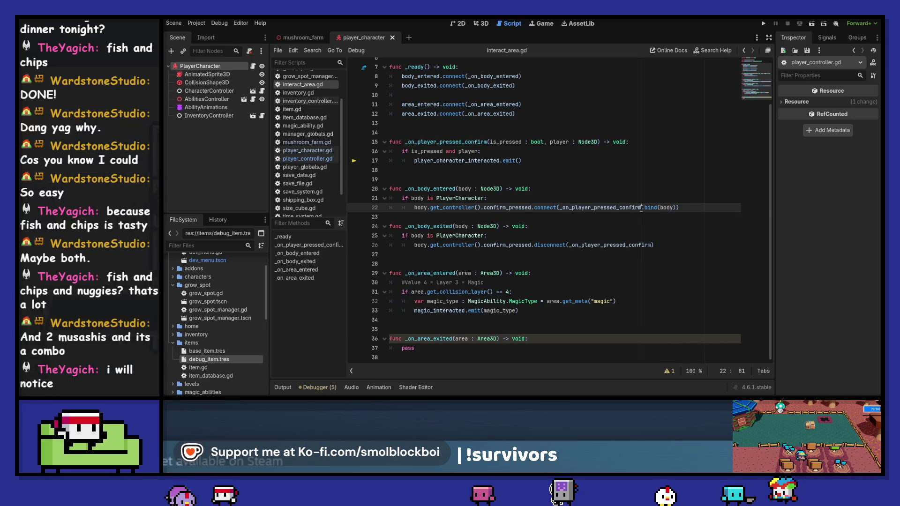
key(BackSpace)
click(545, 142)
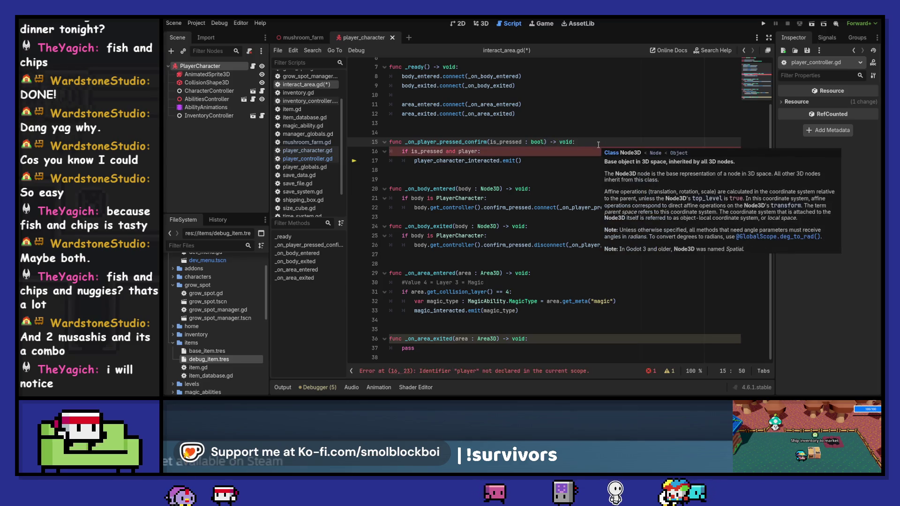
drag(444, 151, 478, 151)
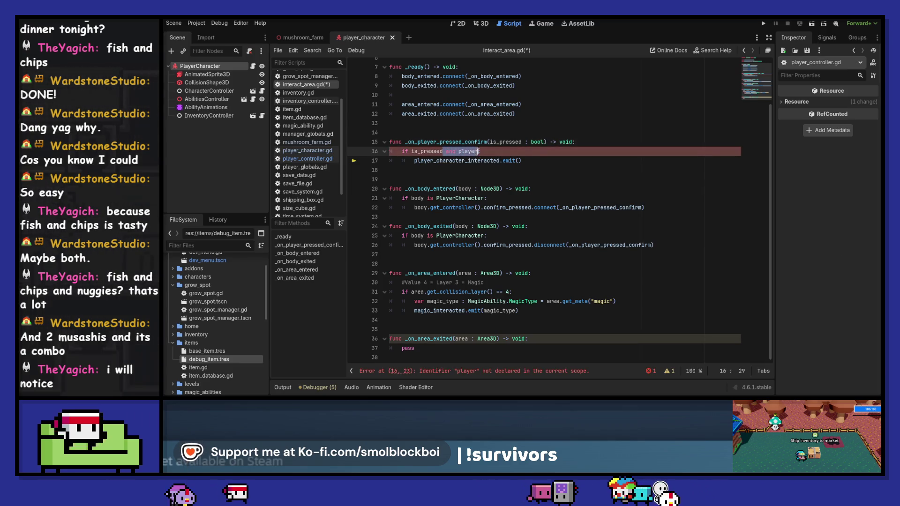
key(BackSpace)
key(ctrl+s)
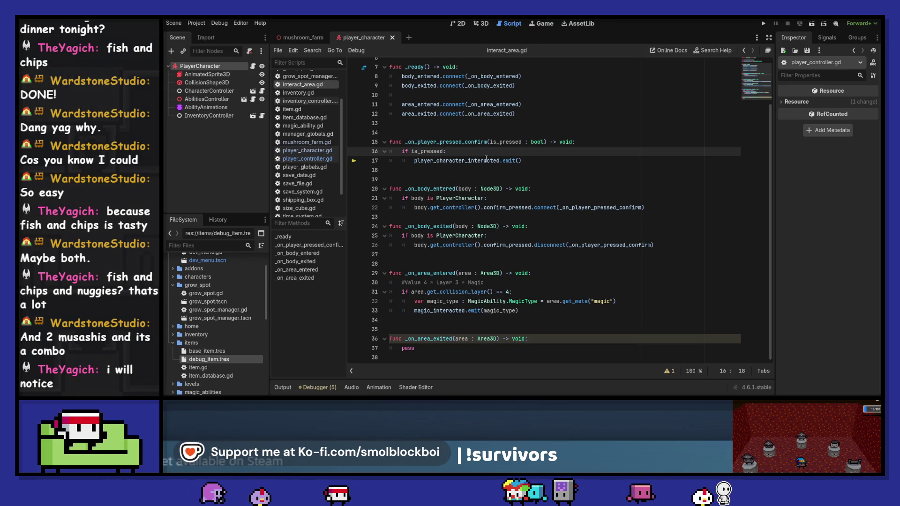
Step: Select the player_character_interacted signal, then the confirm and body handler functions
double_click(476, 161)
scroll(476, 161, up, 2)
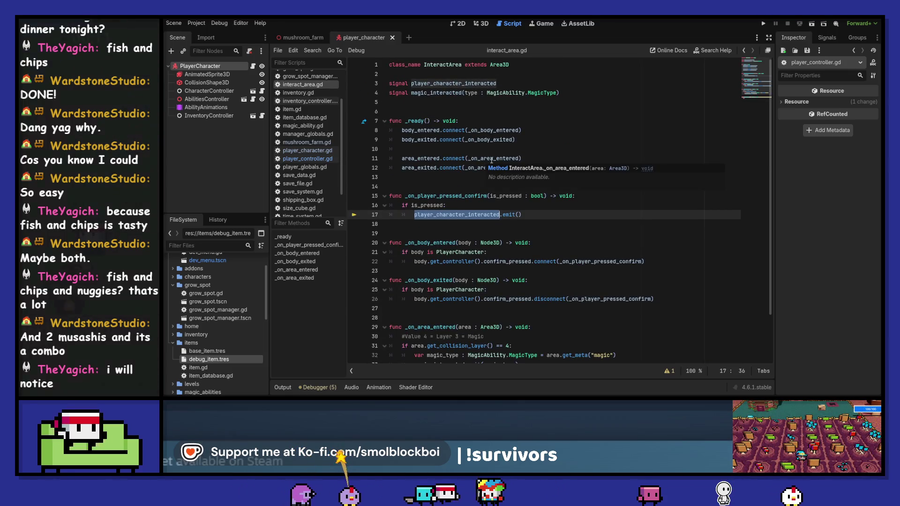
mouse_move(499, 160)
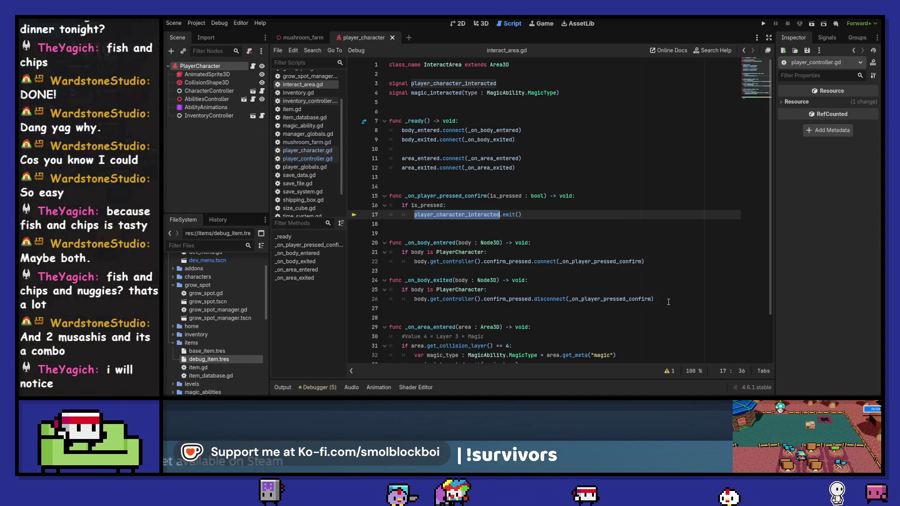
mouse_move(669, 301)
mouse_down()
mouse_move(422, 255)
mouse_move(321, 186)
mouse_move(317, 196)
mouse_up()
key(ctrl+c)
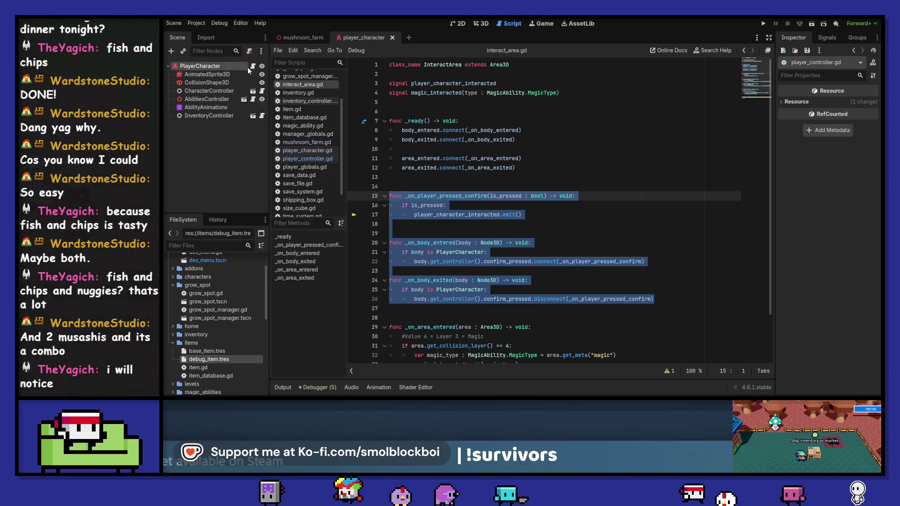
Step: Paste the copied interact-area functions into player_character.gd below apply_floor_snap
click(252, 66)
scroll(467, 205, down, 12)
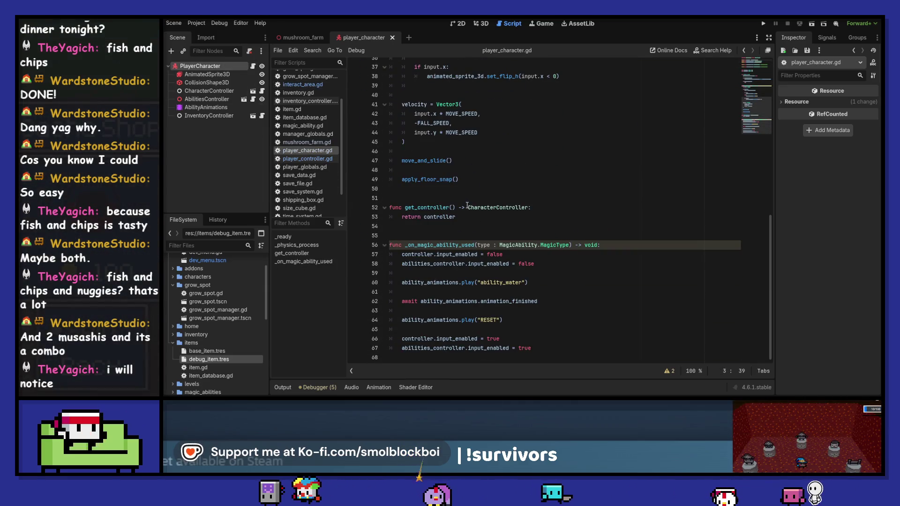
scroll(467, 205, up, 5)
scroll(467, 206, down, 3)
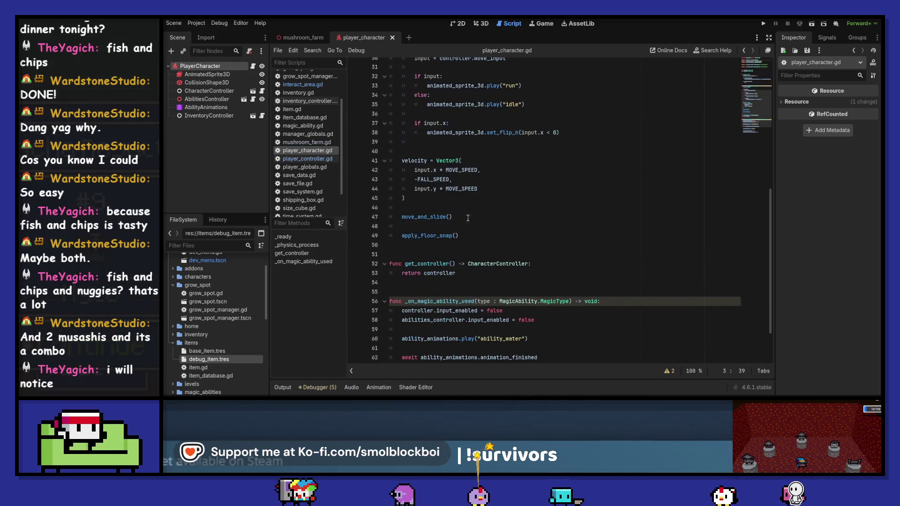
click(463, 248)
key(Return)
key(Return)
key(Return)
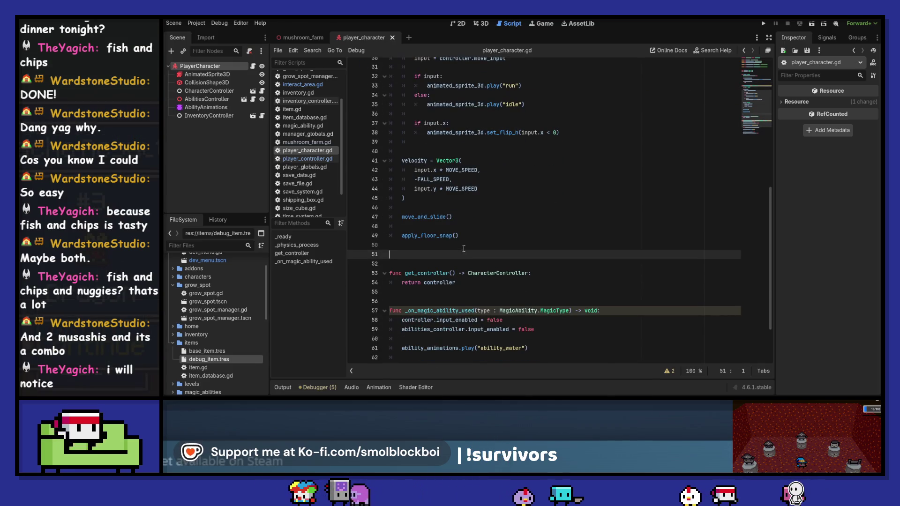
key(BackSpace)
key(ctrl+v)
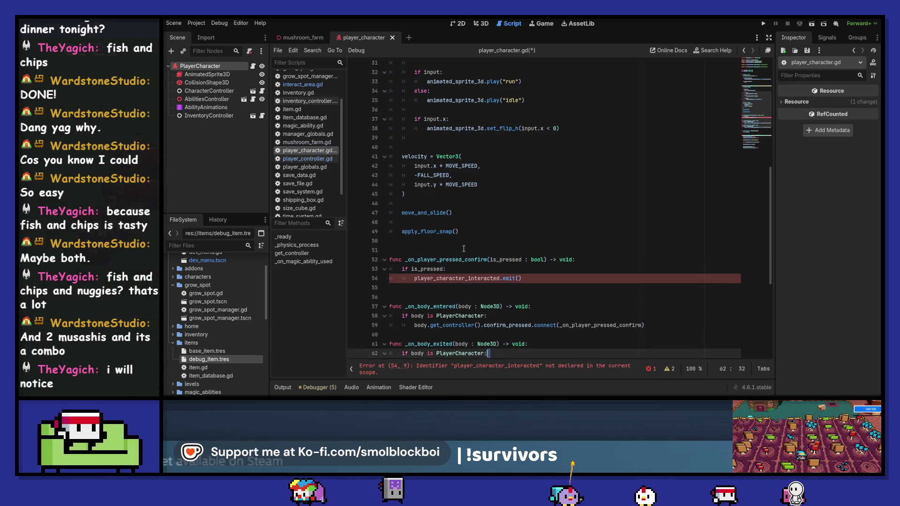
Step: Comment out the pasted functions with Ctrl+K, show the node's signals, and select lines 52–63
key(shift+Up)
key(shift+Up)
key(shift+Up)
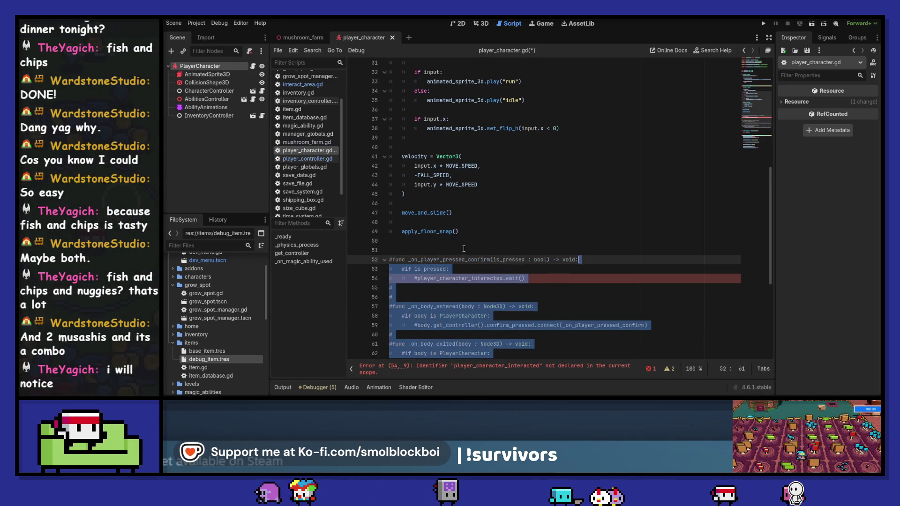
key(ctrl+k)
scroll(488, 229, down, 2)
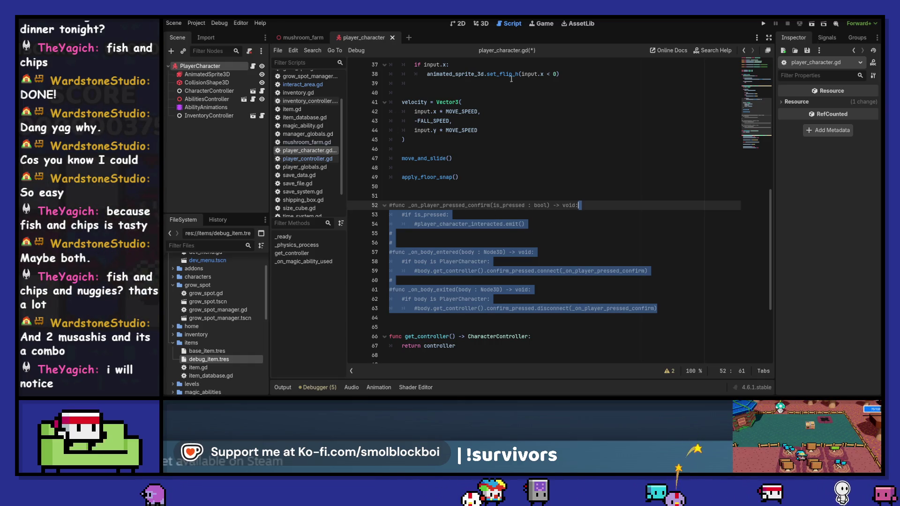
click(820, 41)
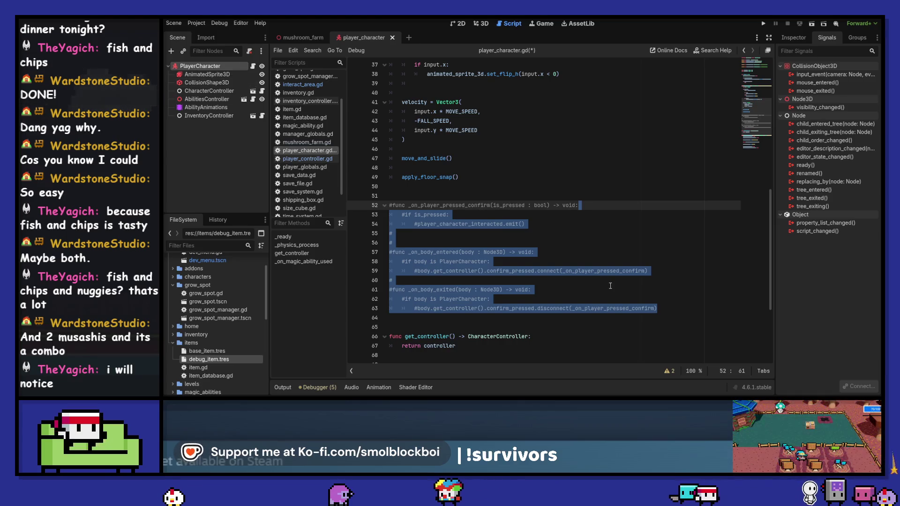
mouse_move(666, 325)
mouse_down()
mouse_move(563, 307)
mouse_move(421, 215)
mouse_move(320, 205)
mouse_up()
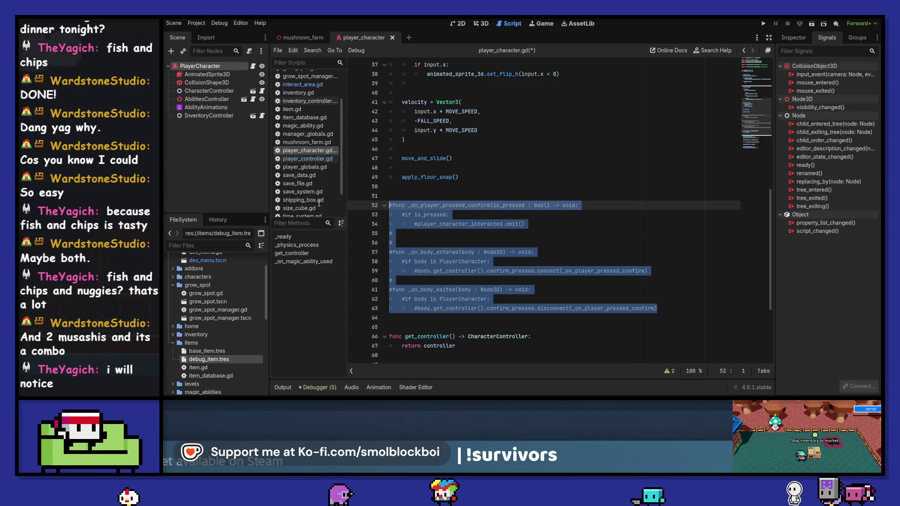
Step: Delete the commented-out functions, save, and tidy the blank lines around the constants
key(BackSpace)
key(BackSpace)
key(BackSpace)
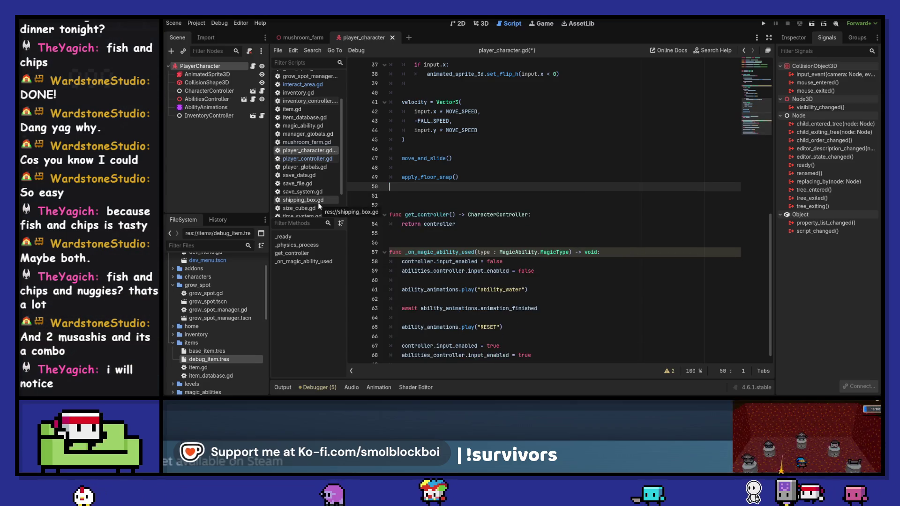
key(ctrl+s)
scroll(451, 203, up, 12)
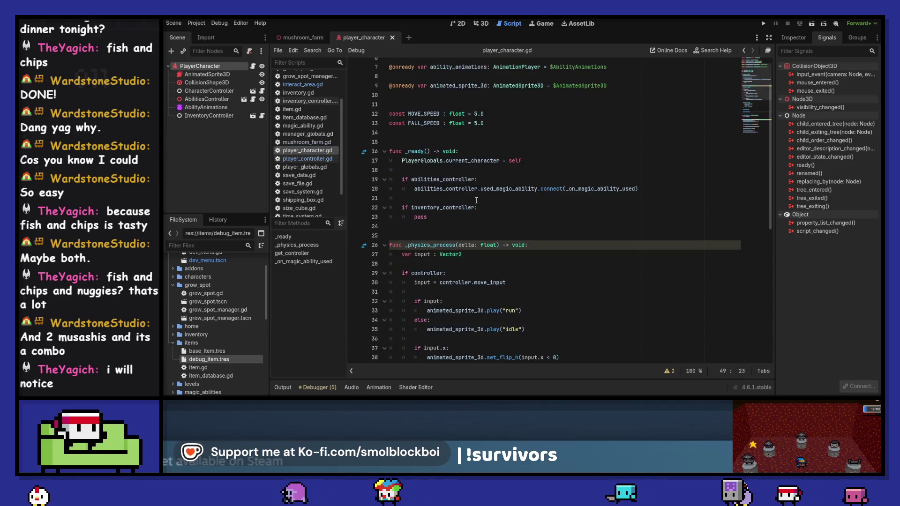
click(448, 158)
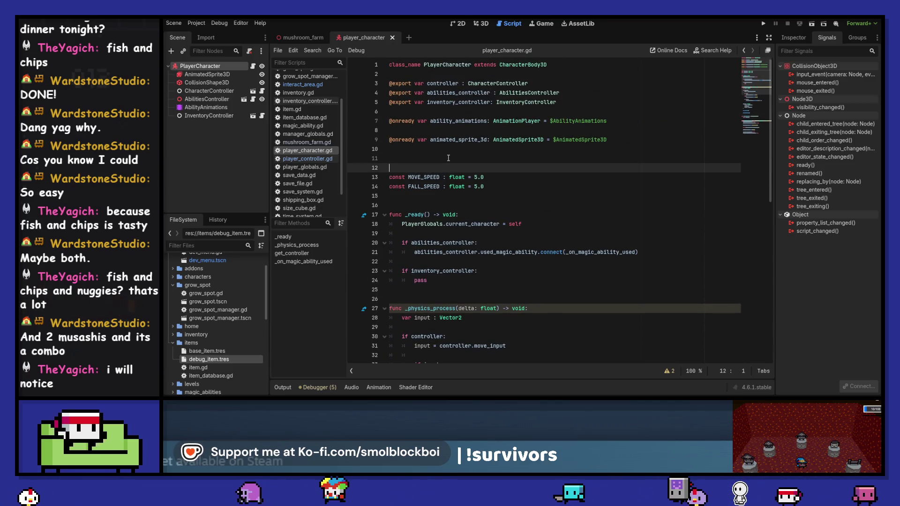
key(BackSpace)
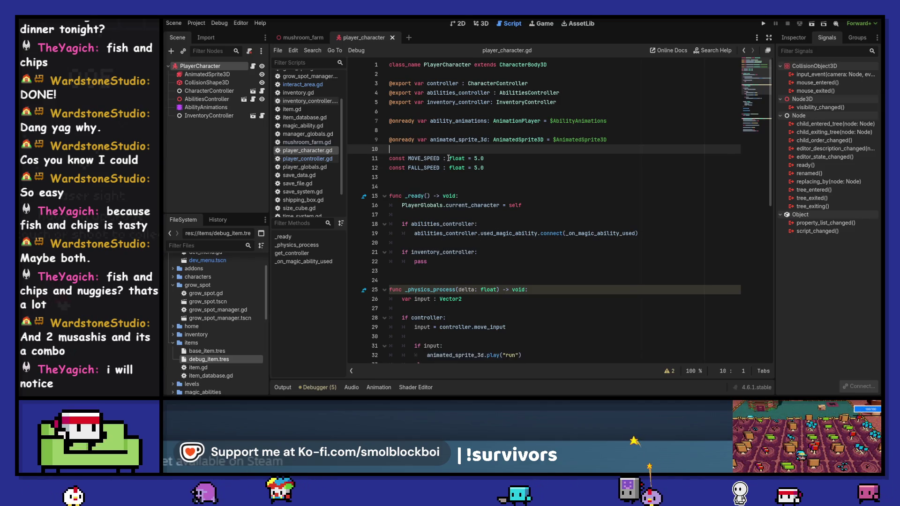
key(Up)
key(Up)
key(BackSpace)
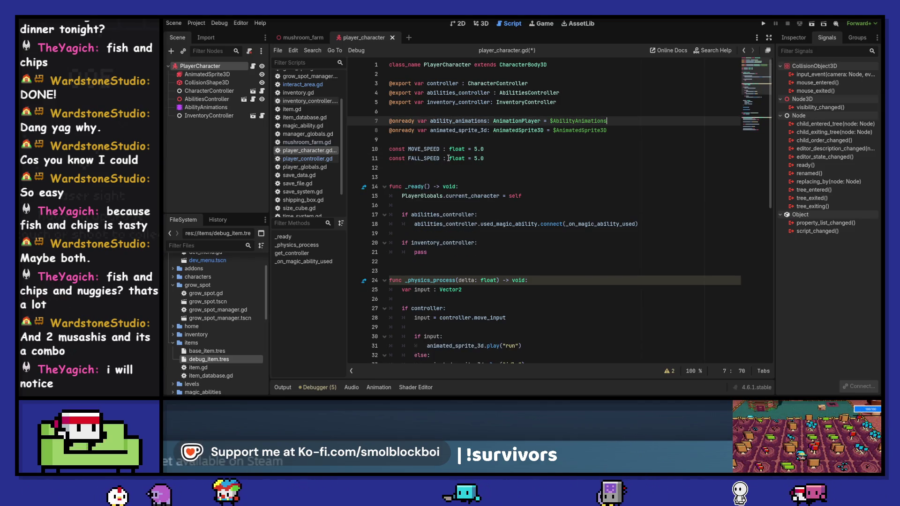
key(Return)
key(Down)
key(Down)
key(Down)
Step: Declare 'var overlapped_interacts : Array[InteractArea]' before _ready, save, and return to interact_area.gd
key(Return)
text(v)
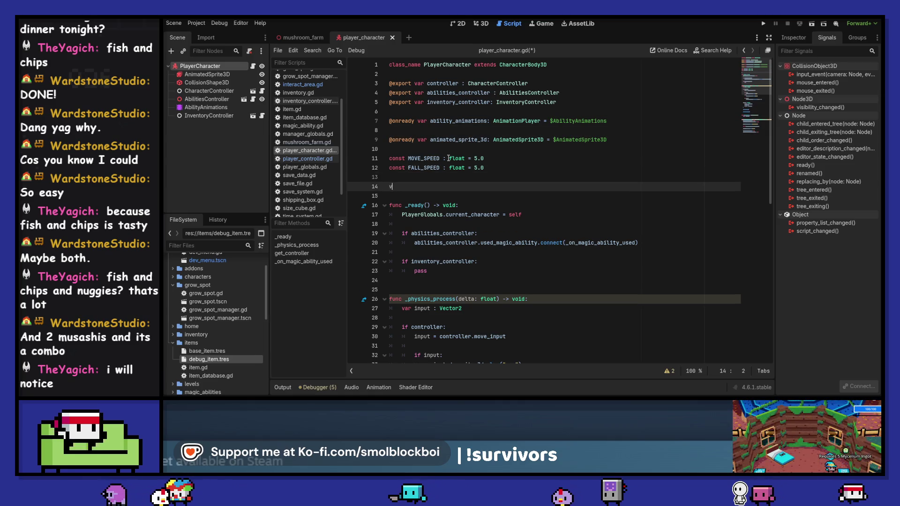
text(ar overlapped)
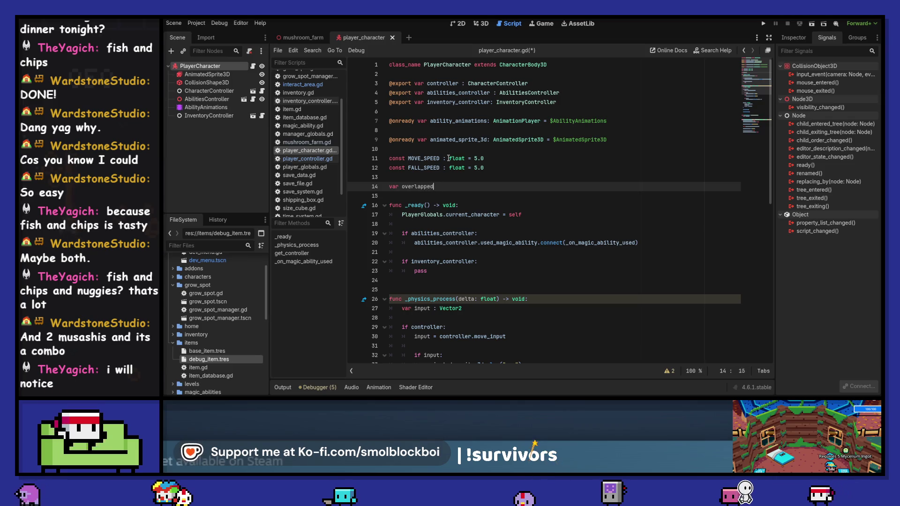
text(_interacts )
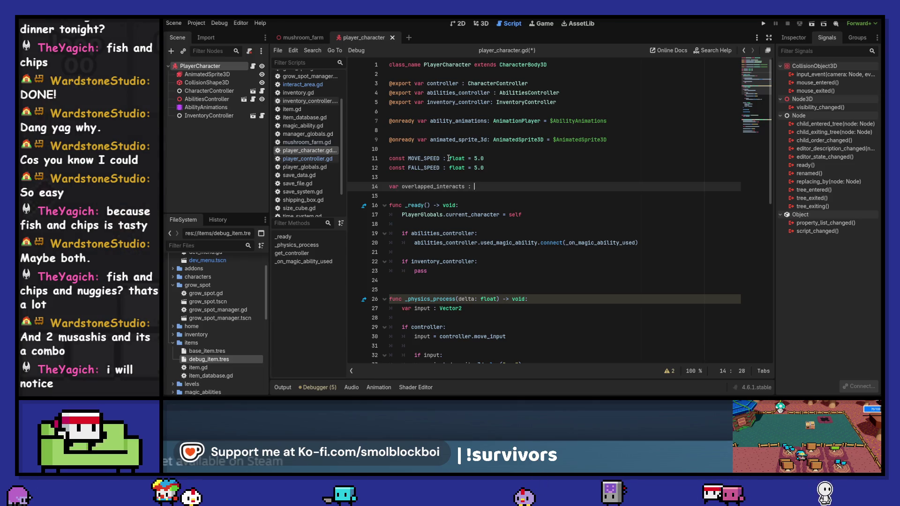
text(: Array[)
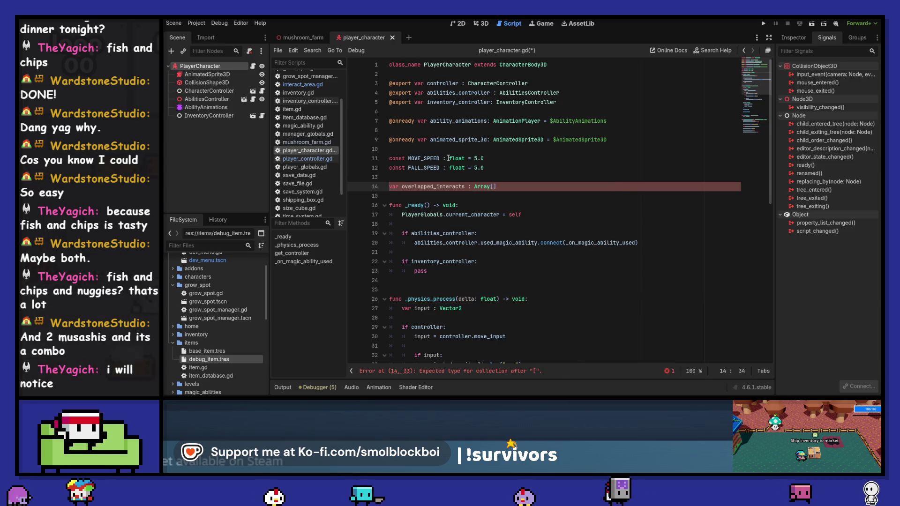
text(Inter)
key(Return)
key(Down)
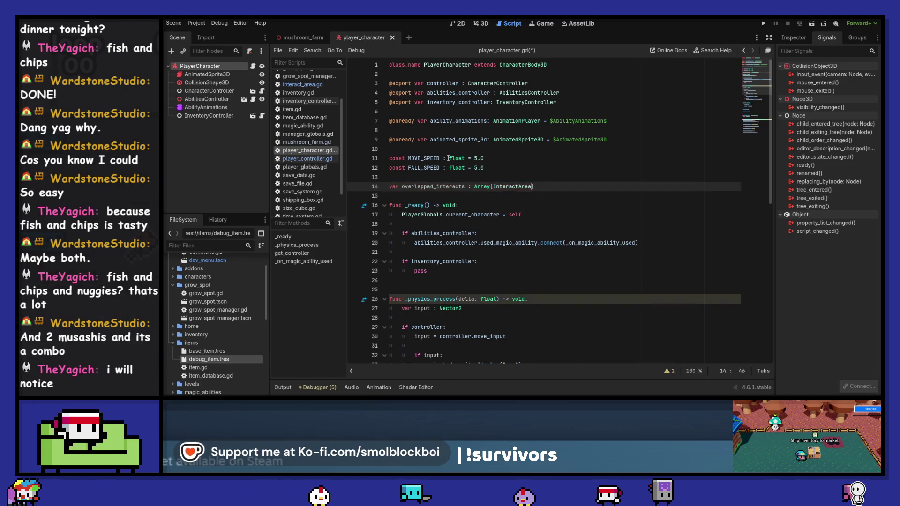
key(Return)
key(ctrl+s)
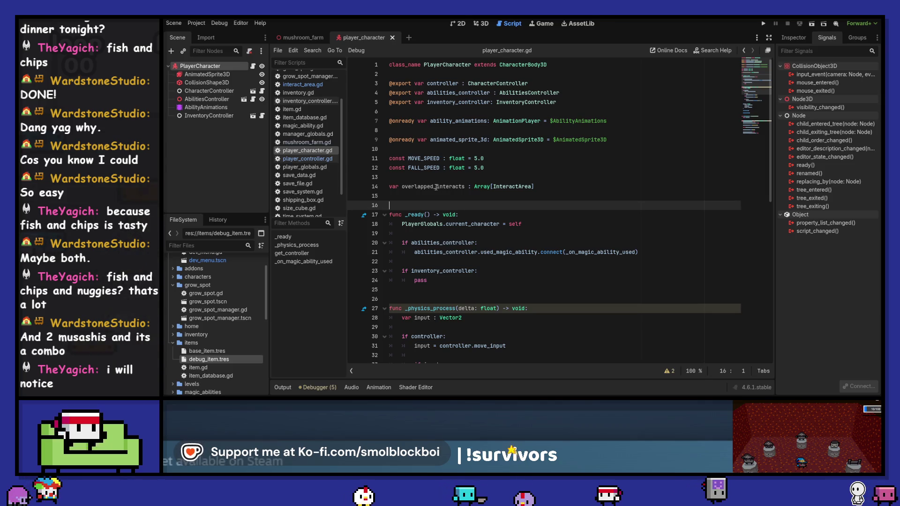
double_click(435, 187)
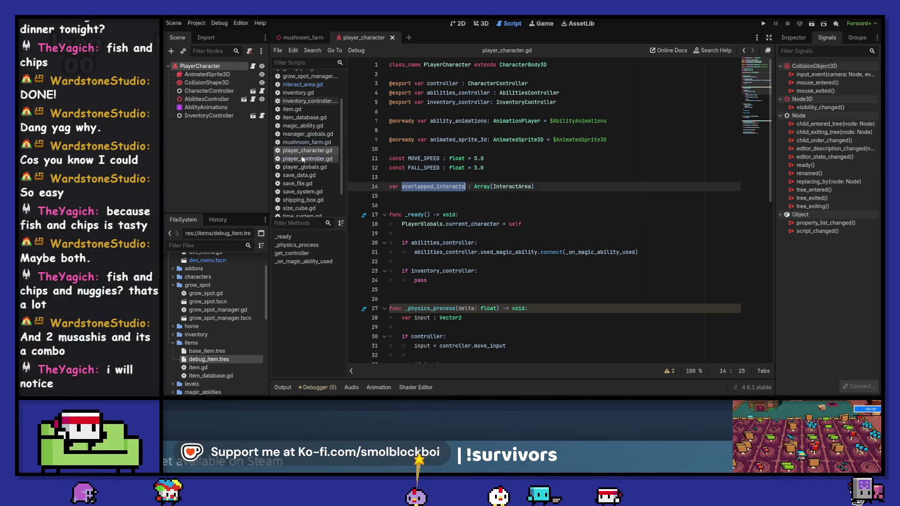
click(312, 86)
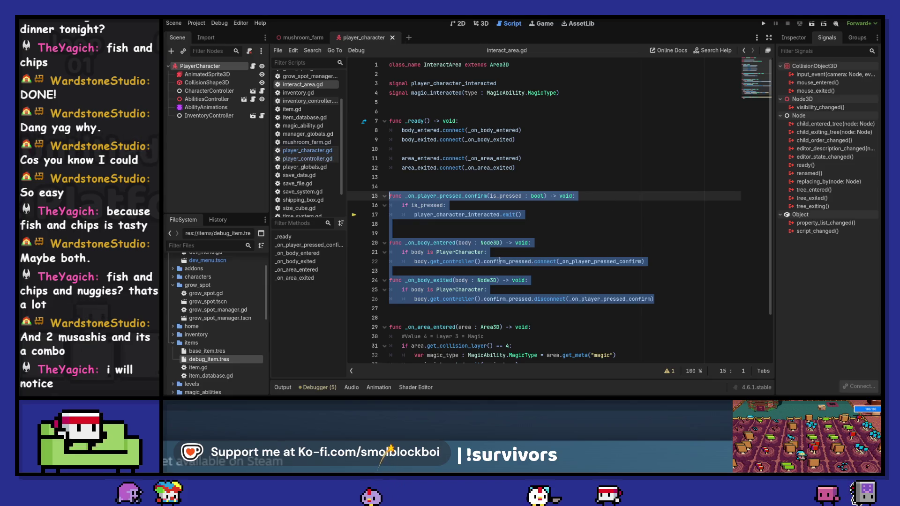
click(514, 252)
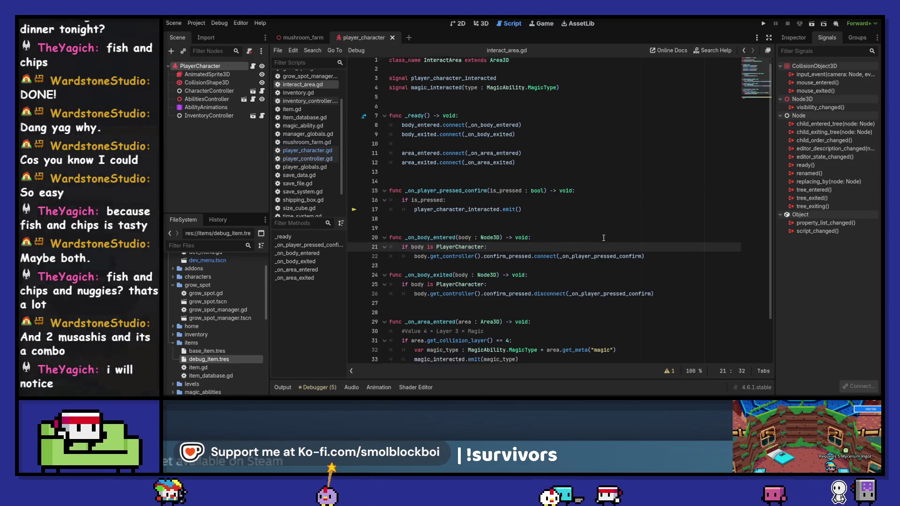
Step: Add body.overlapped_interacts.append(self) inside the PlayerCharacter check of _on_body_entered
scroll(604, 237, down, 1)
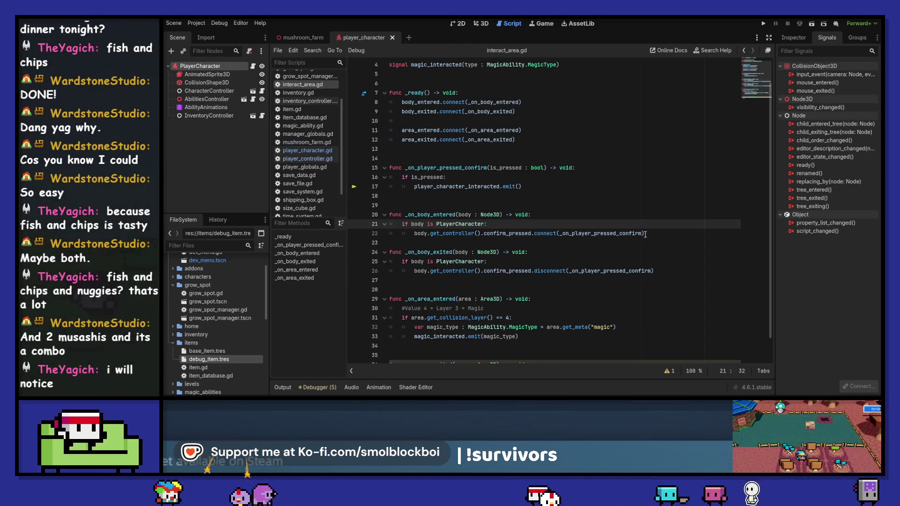
key(Return)
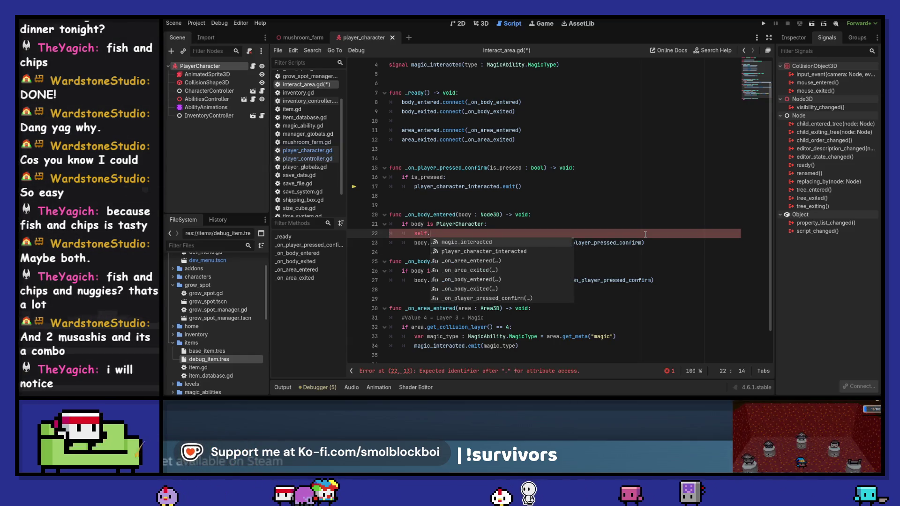
key(BackSpace)
key(BackSpace)
key(BackSpace)
text(body.)
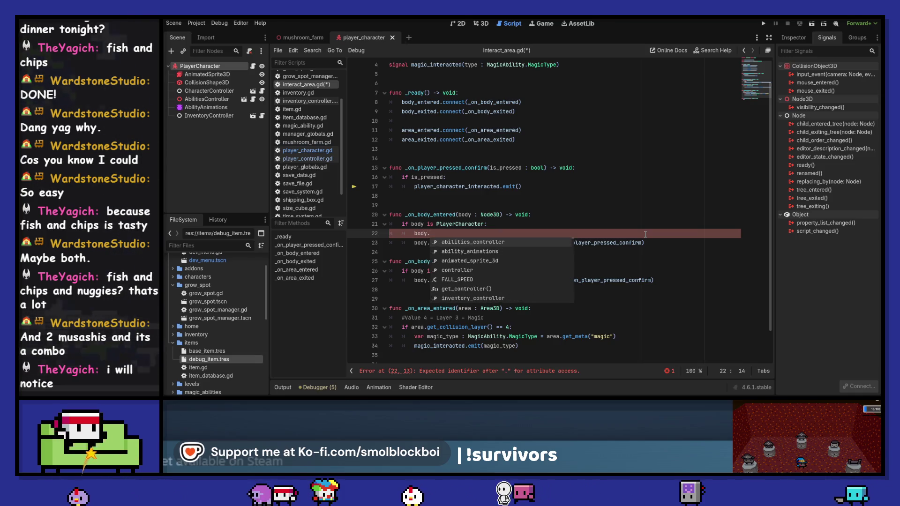
text(overlapped_interacts)
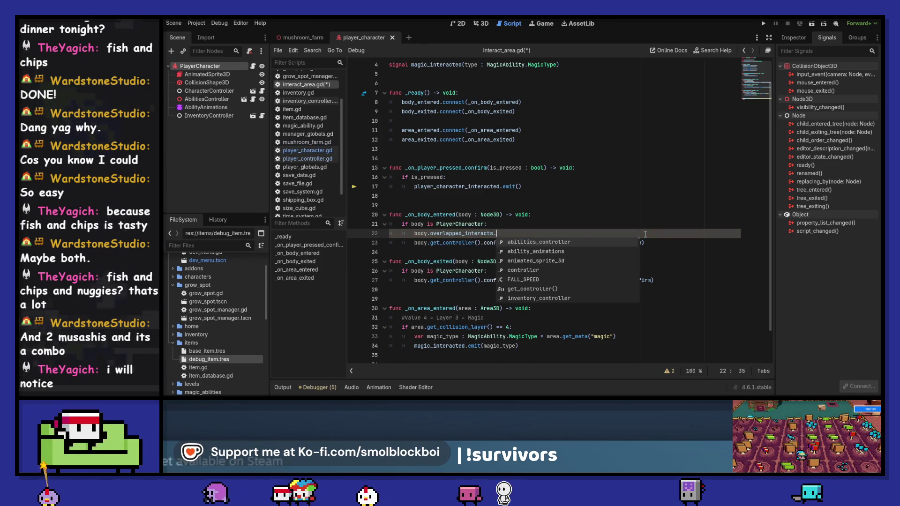
text(.append(self)
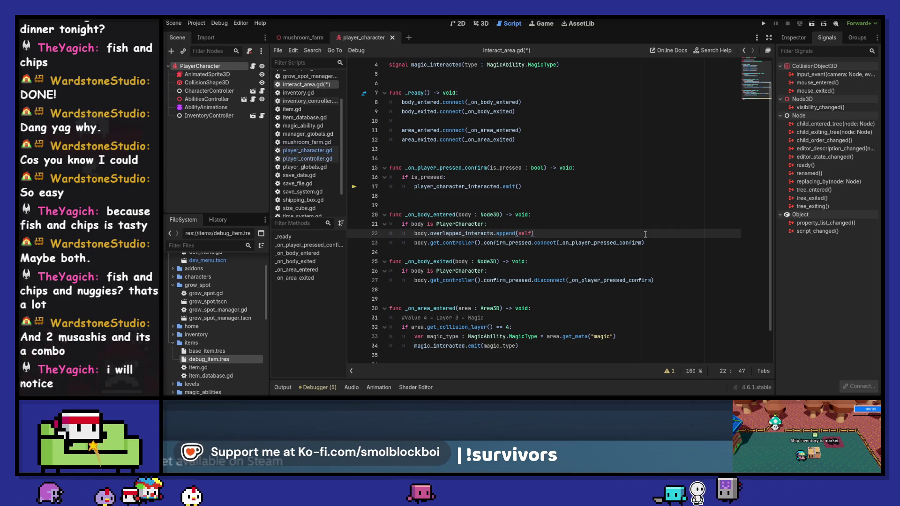
Step: Duplicate that line into _on_body_exited as body.overlapped_interacts.erase(self), placed before the disconnect
key(ctrl+shift+d)
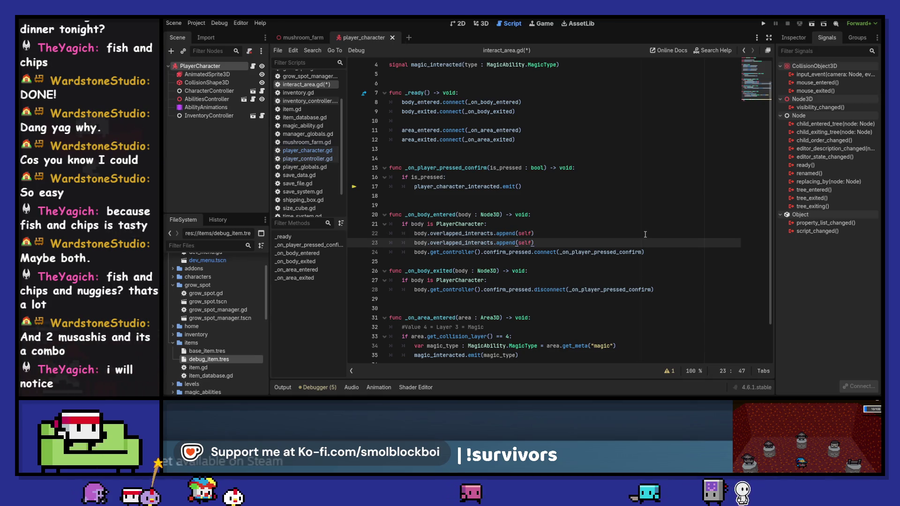
key(alt+Down)
key(alt+Down)
key(alt+Down)
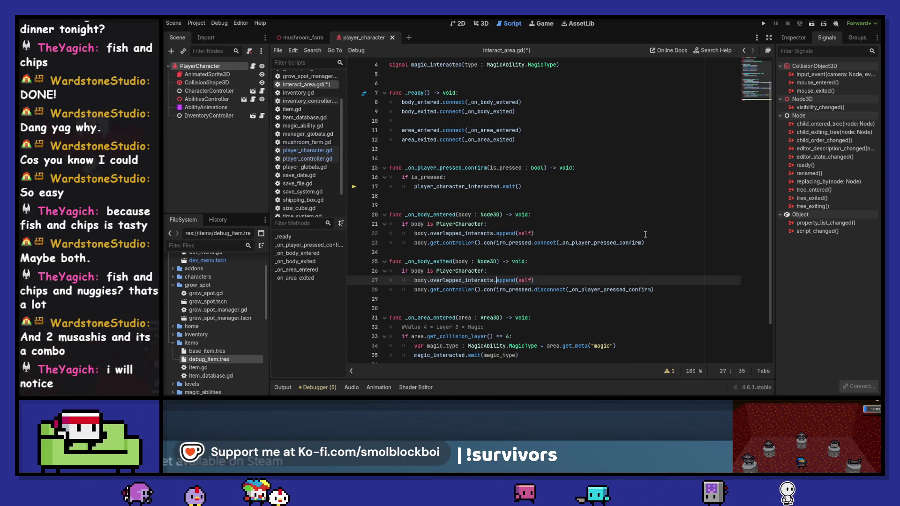
key(ctrl+Delete)
text(remo)
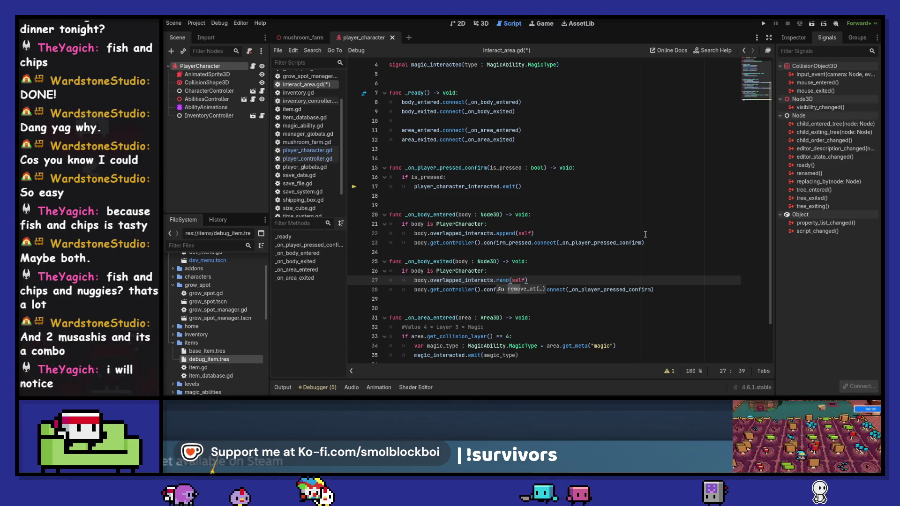
key(BackSpace)
key(BackSpace)
key(BackSpace)
text(era)
key(Return)
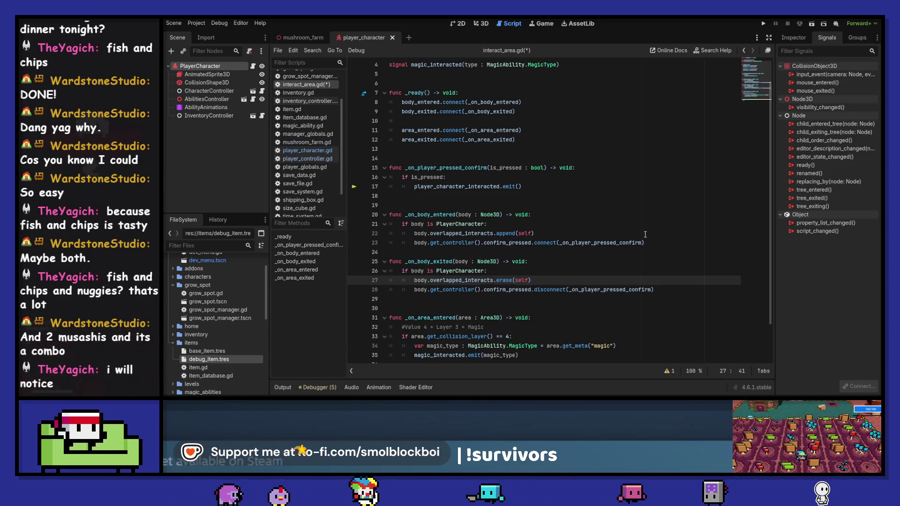
key(Escape)
key(Down)
key(alt+Up)
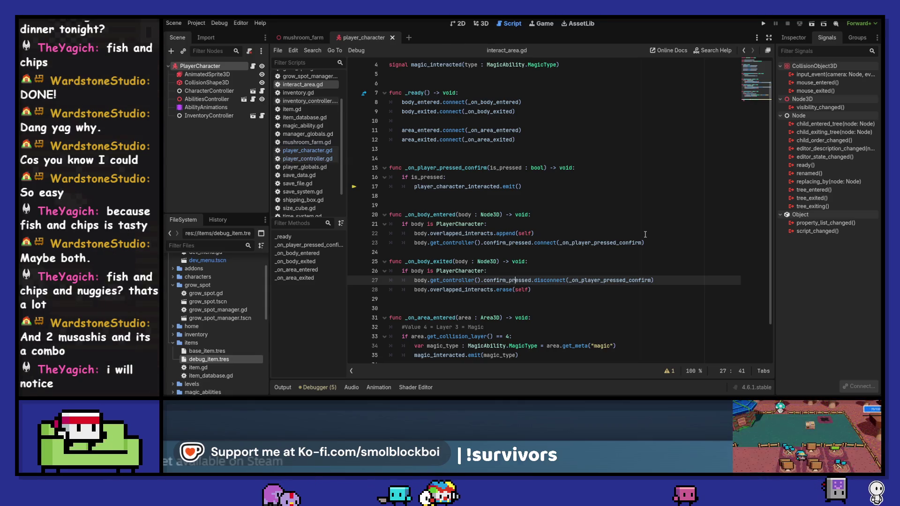
key(alt+Down)
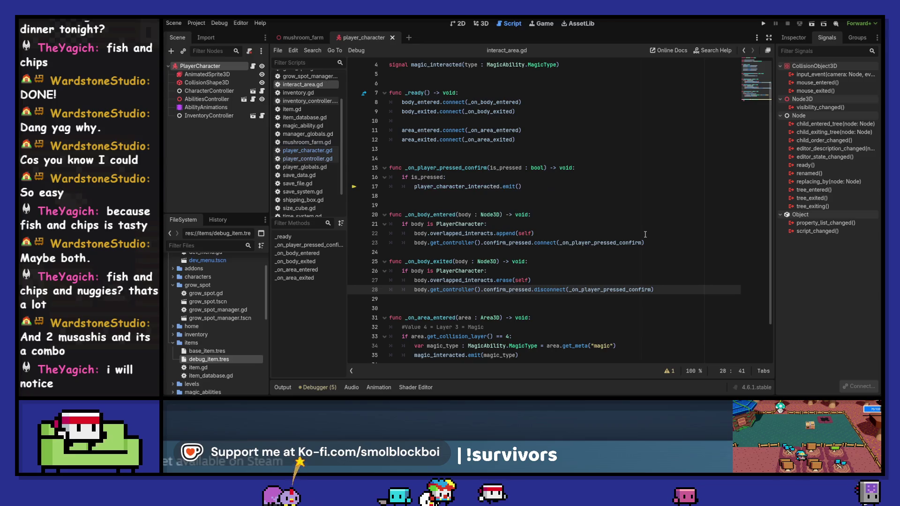
key(Up)
key(Up)
key(Up)
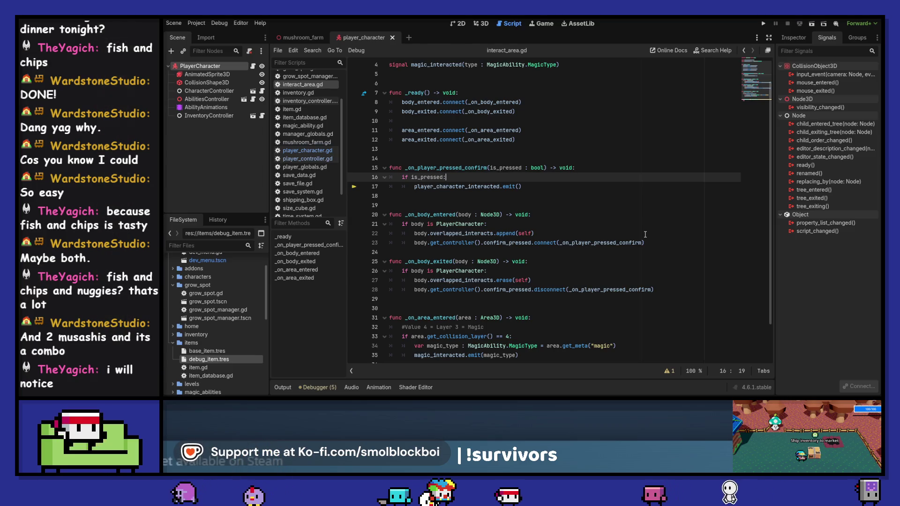
key(Return)
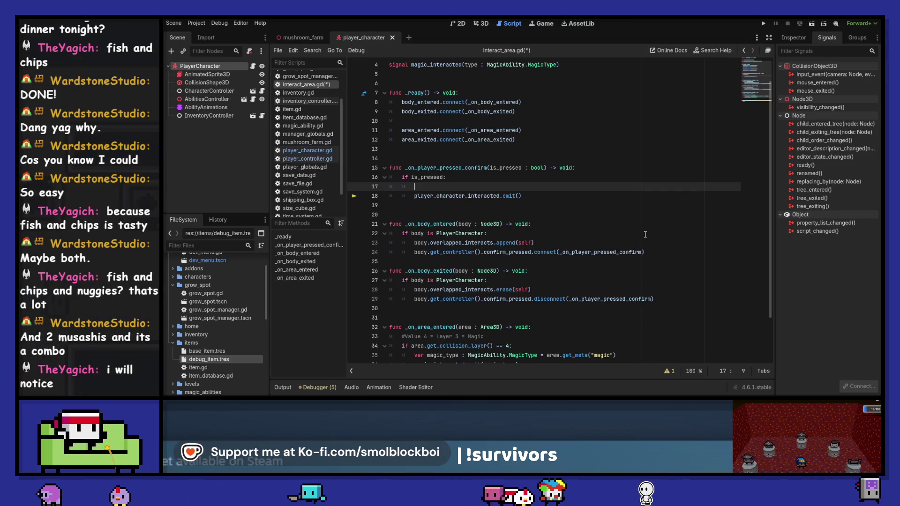
text(p)
key(BackSpace)
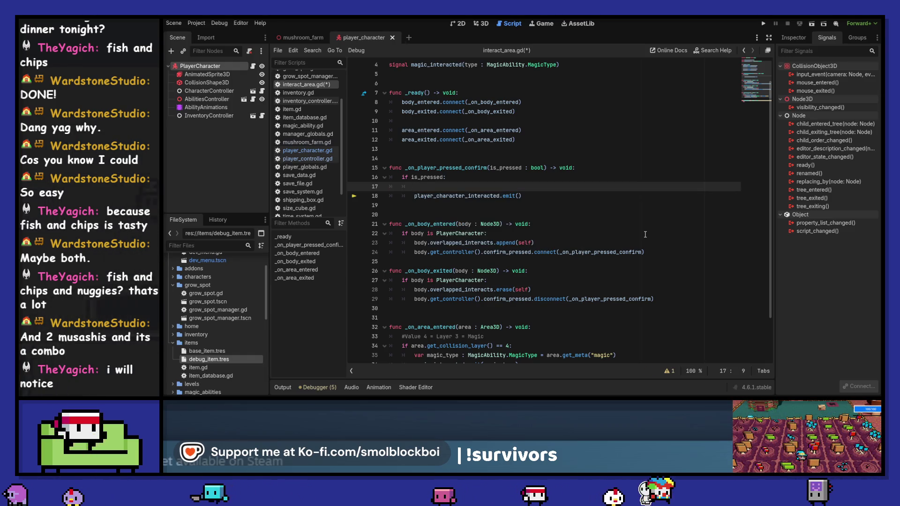
text(PlayerCharacter)
key(Return)
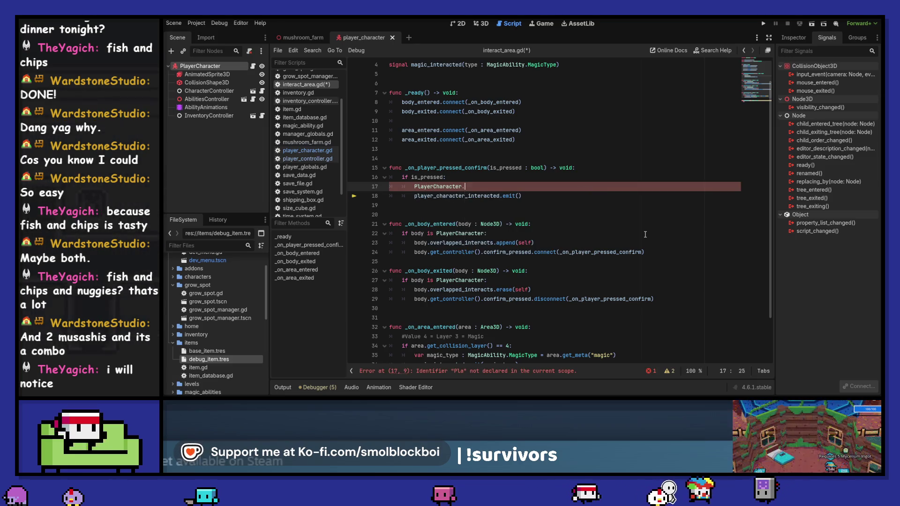
text(.)
key(BackSpace)
key(BackSpace)
key(BackSpace)
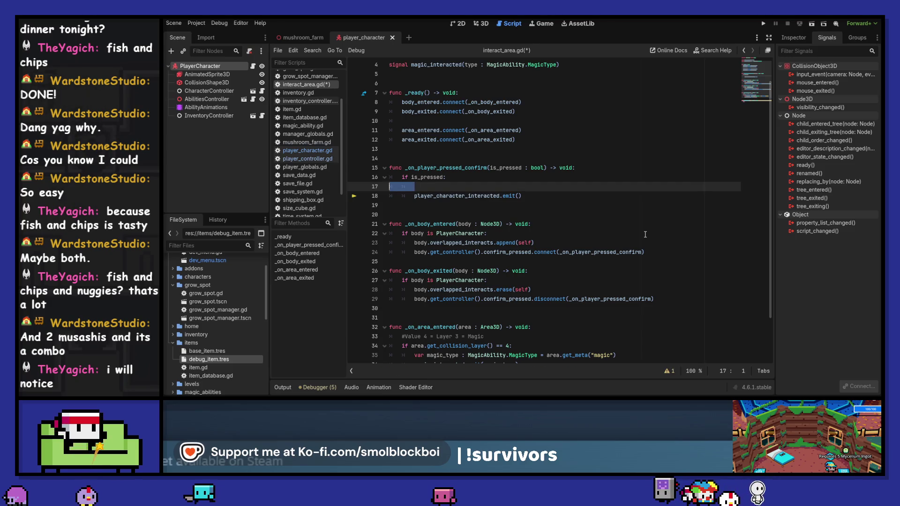
key(BackSpace)
key(Down)
key(Down)
key(Down)
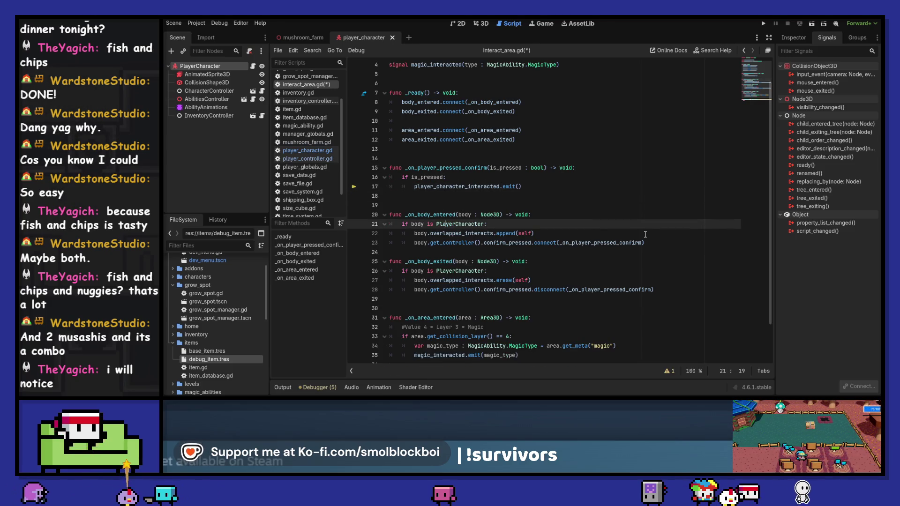
key(Up)
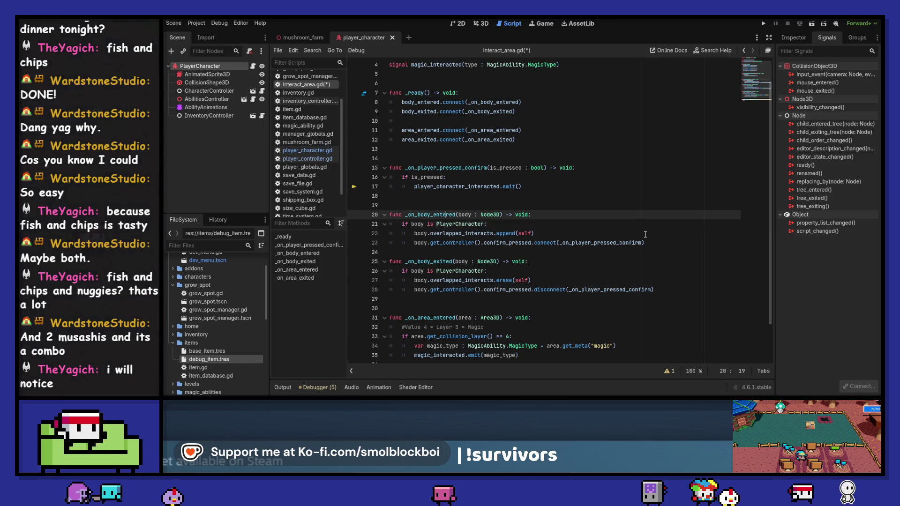
key(ctrl+Right)
key(ctrl+Right)
key(ctrl+Right)
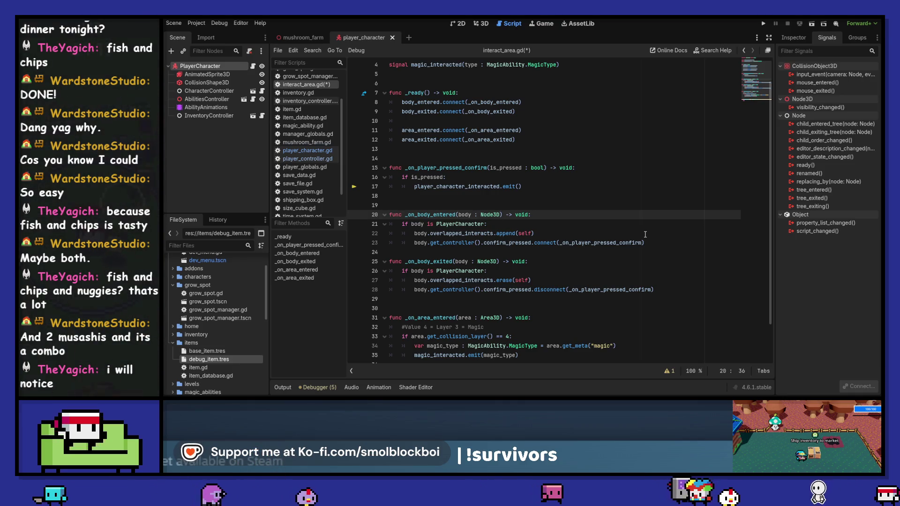
key(Down)
key(Down)
key(Down)
key(Up)
key(Up)
key(Up)
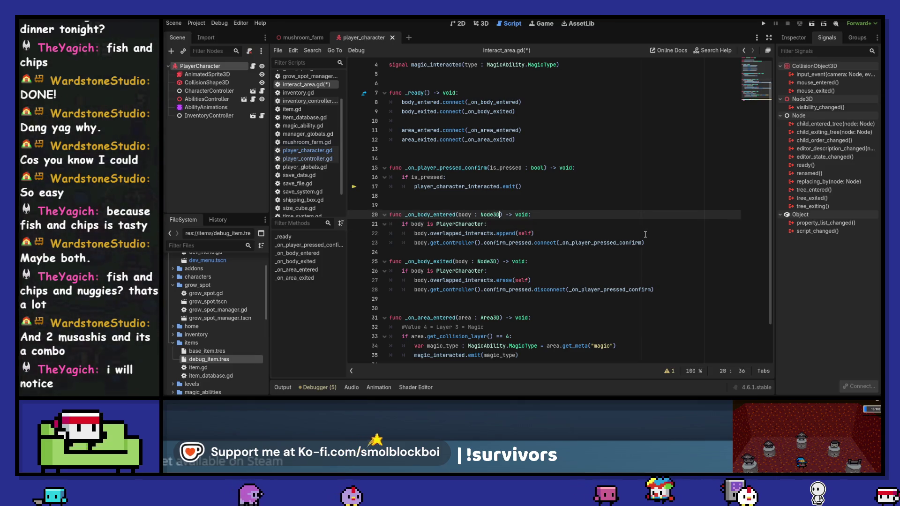
key(Down)
key(Down)
key(Down)
Step: Bind body to the confirm_pressed connection and give the handler a player : PlayerCharacter parameter, then save
key(ctrl+Right)
key(ctrl+Right)
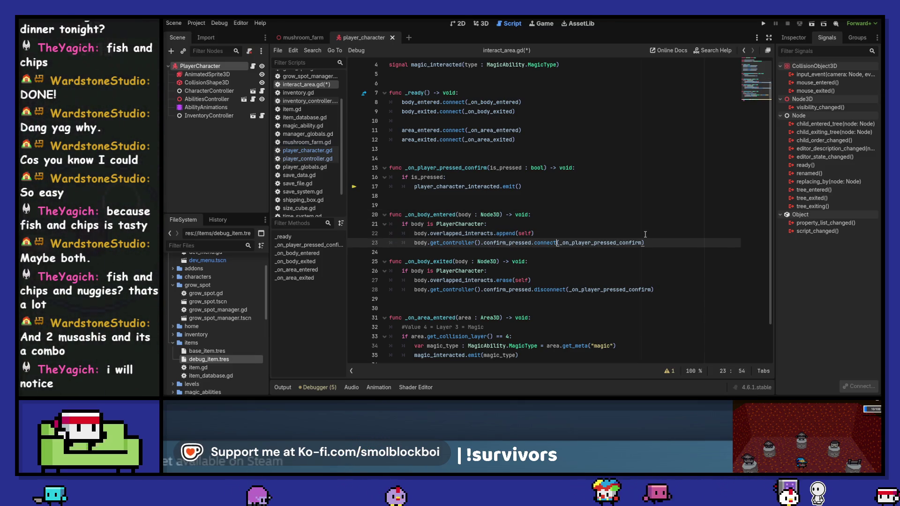
text(d(body)
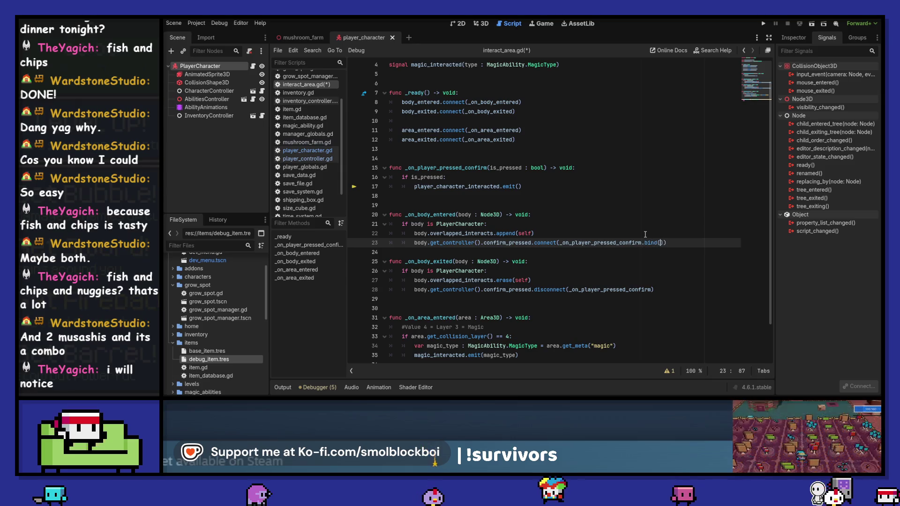
text())
key(Up)
key(Up)
key(Up)
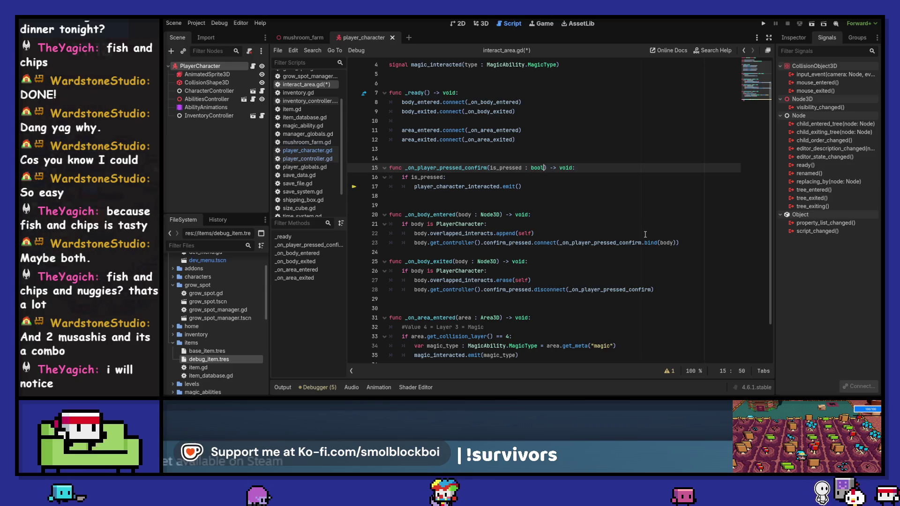
text(, player :pla)
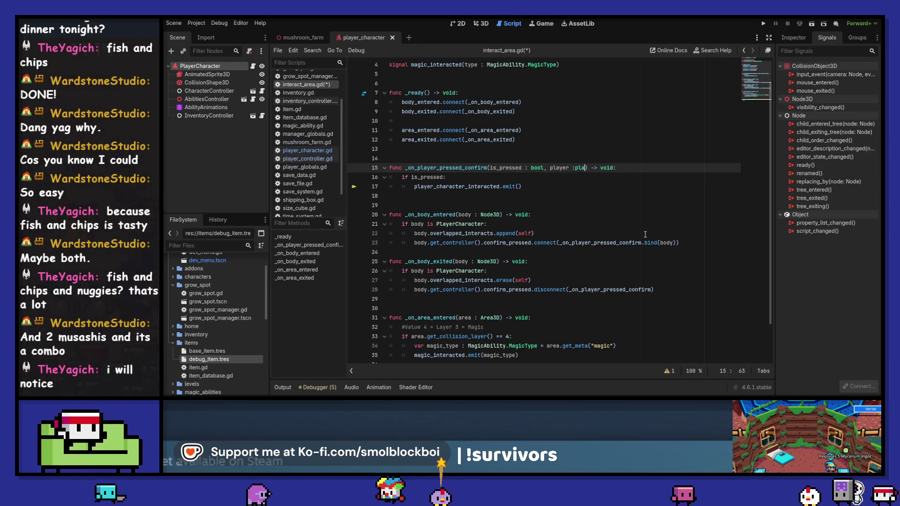
text(y)
key(Return)
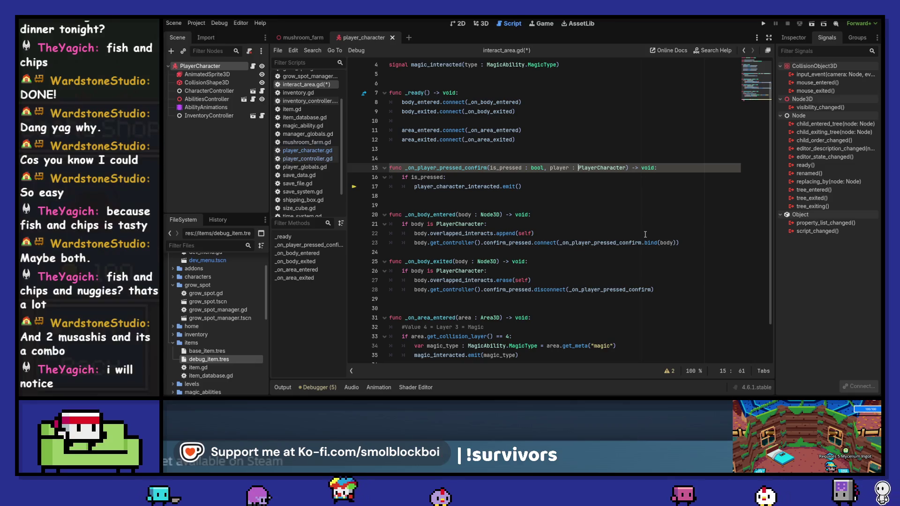
key(ctrl+s)
Step: Require 'and player' in the is_pressed check, then delete the stray player.overlapped_interacts[0] line
key(Down)
text(and )
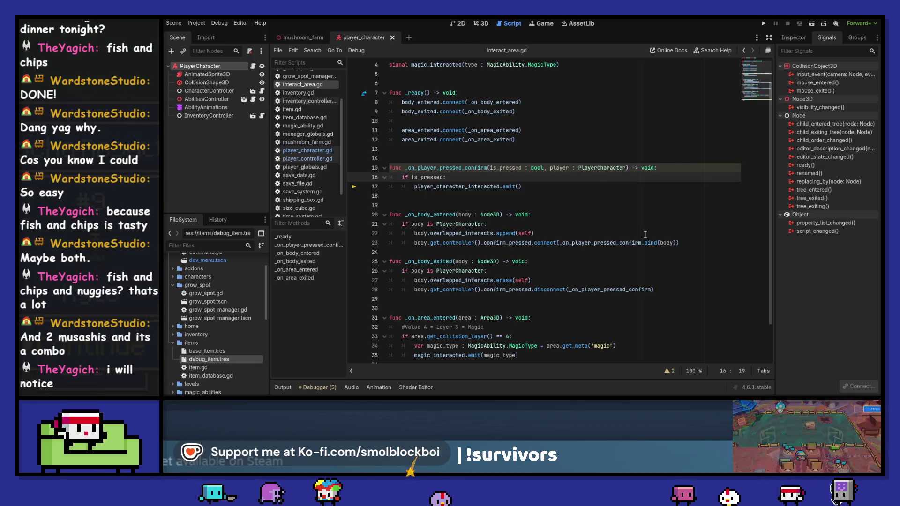
text(player)
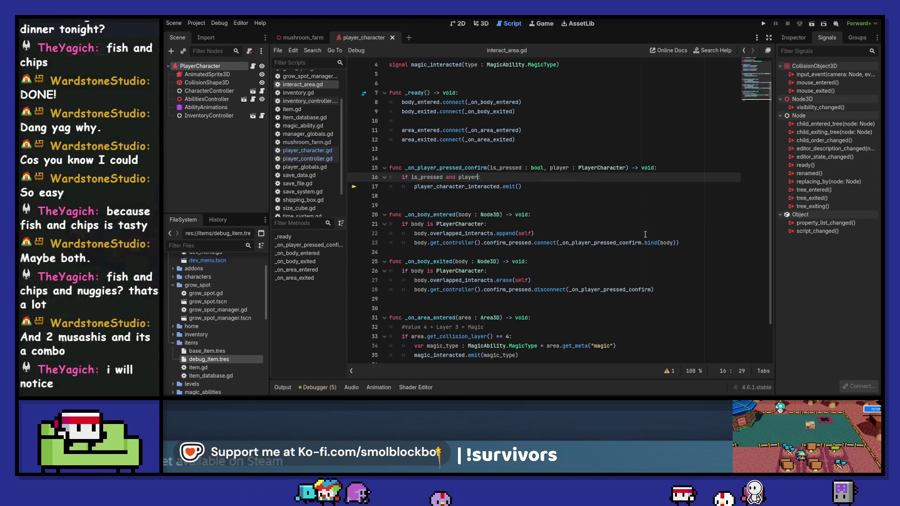
key(Return)
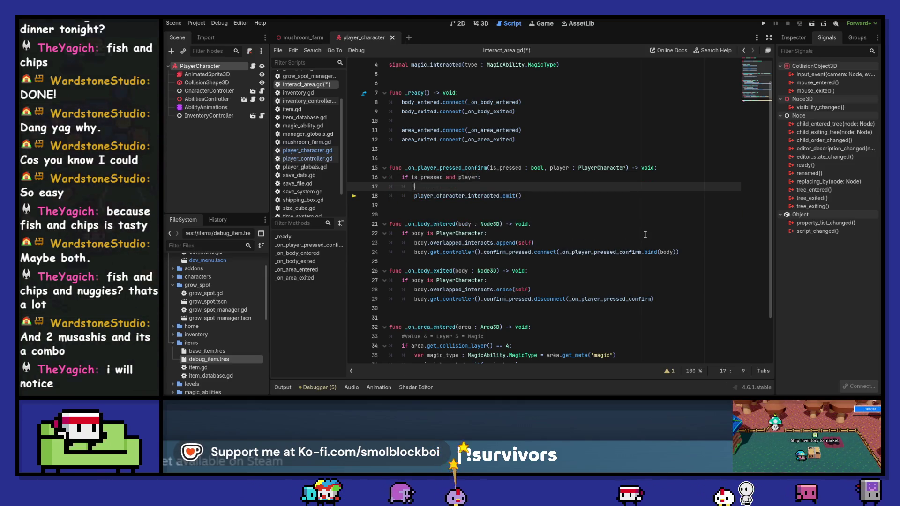
text(play)
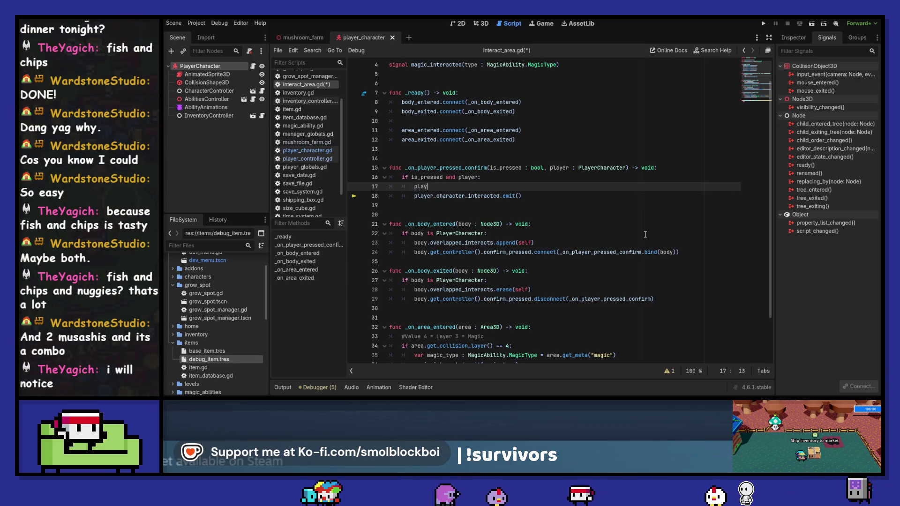
text(er.oo)
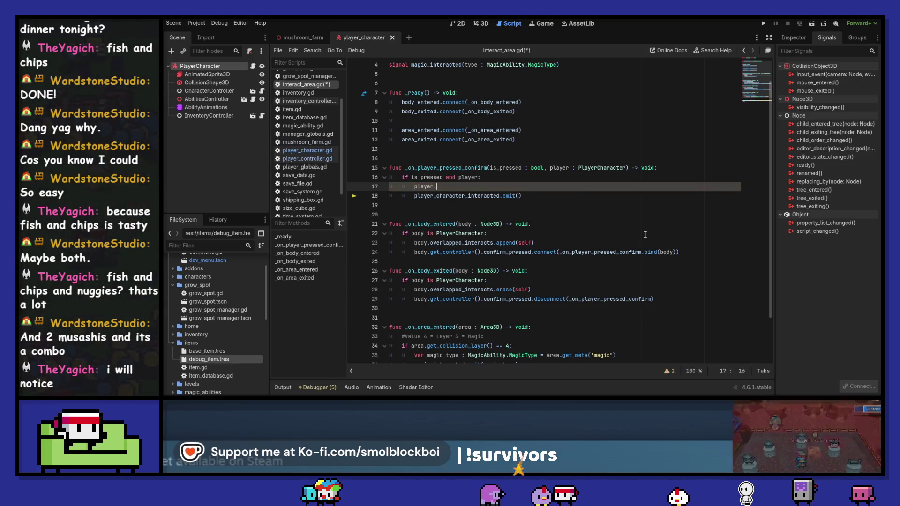
key(BackSpace)
text(ver)
key(Return)
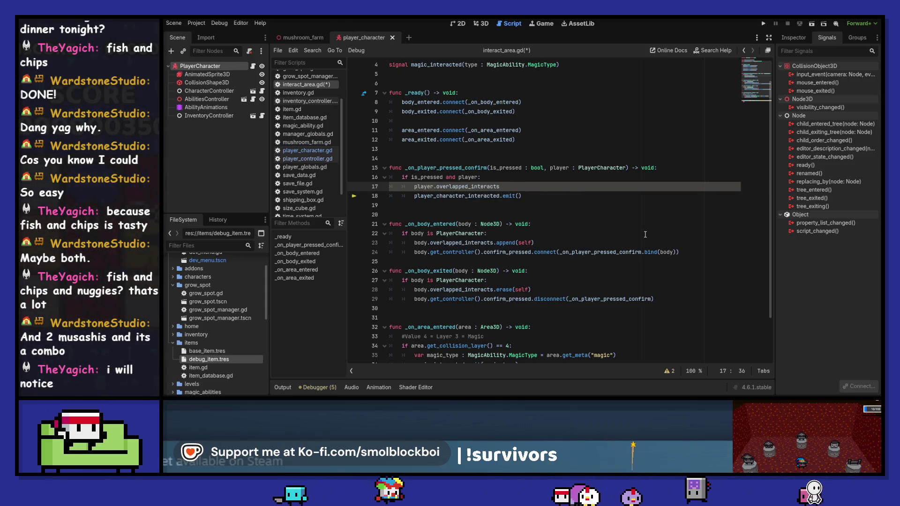
text([0])
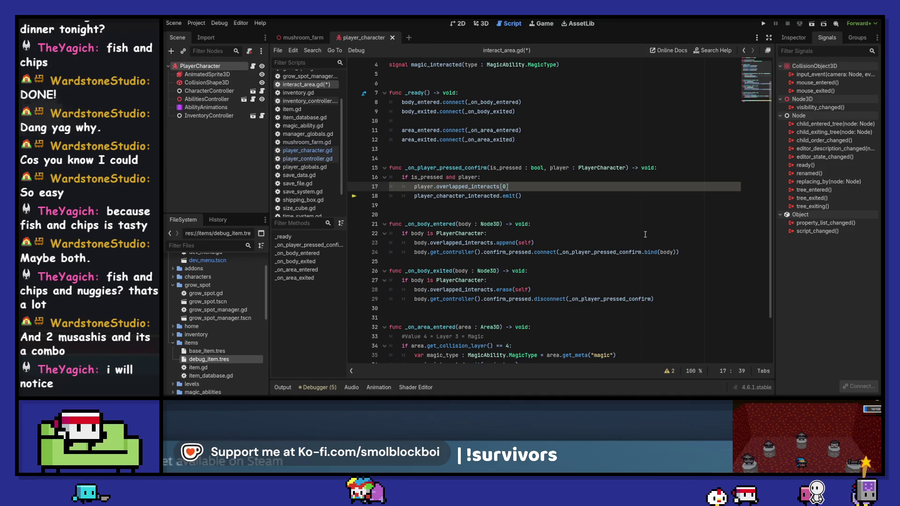
key(ctrl+shift+k)
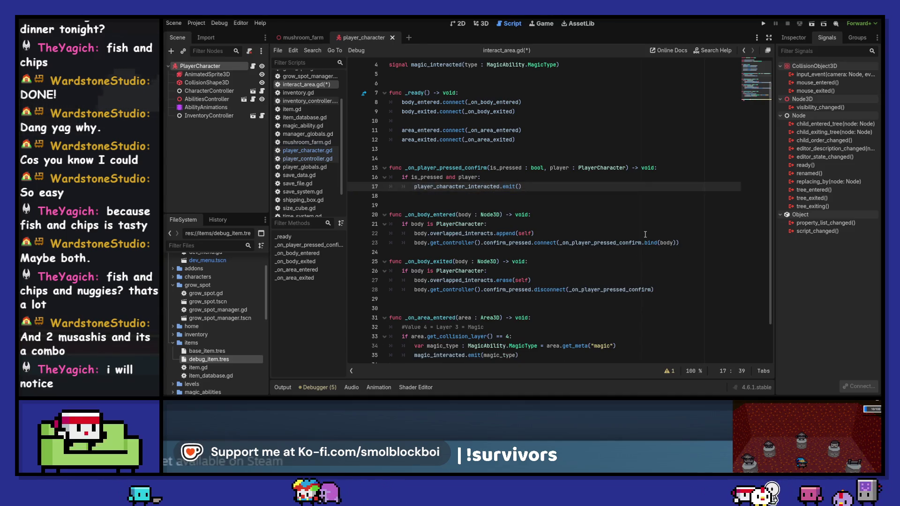
Step: Wrap the connect call in 'if body.overlapped_interacts[0] == self:' after the append line
key(Up)
key(Down)
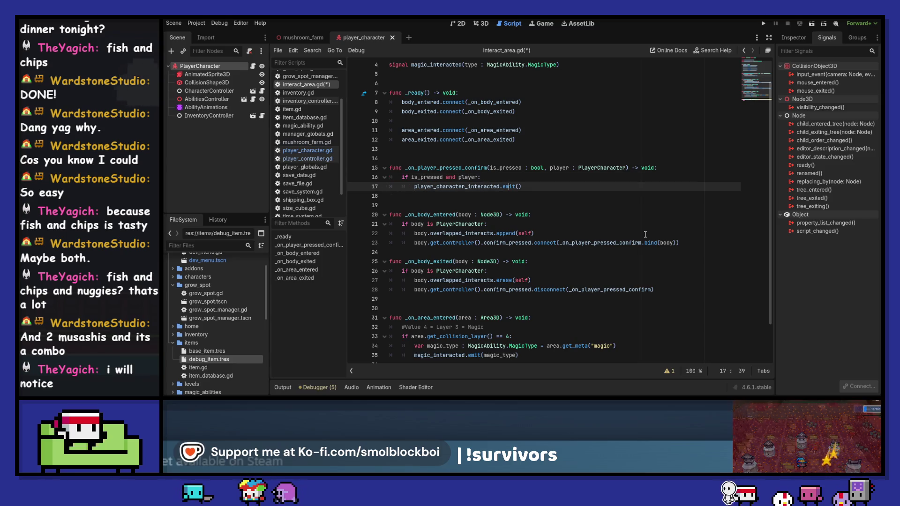
key(Down)
key(Down)
key(Down)
key(Down)
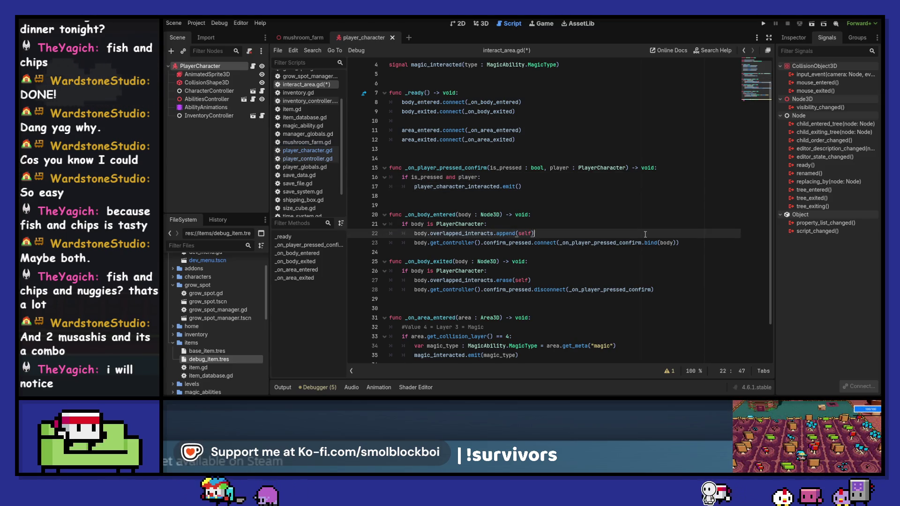
key(Return)
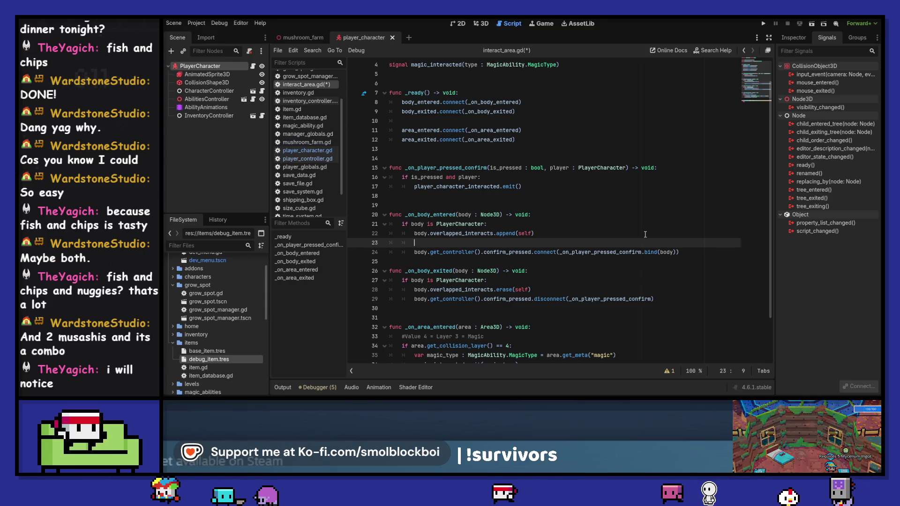
text(if body.overlapped_interacts.)
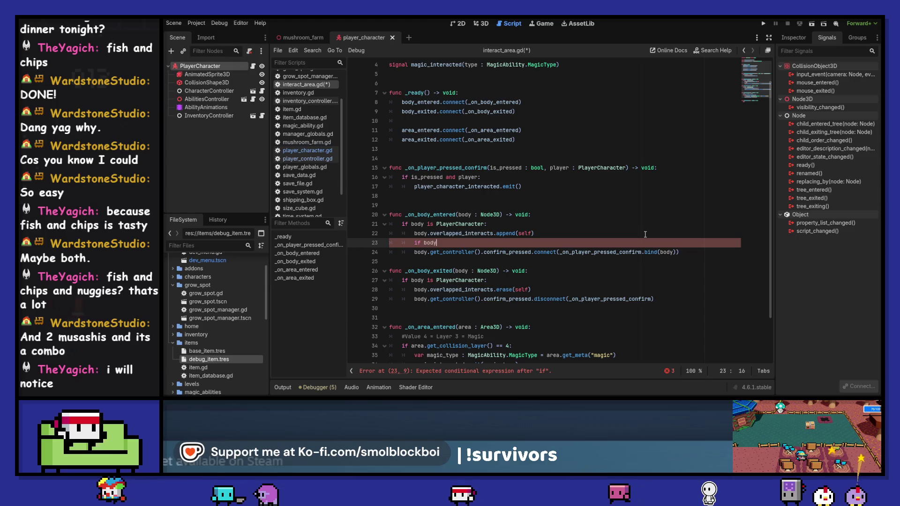
key(BackSpace)
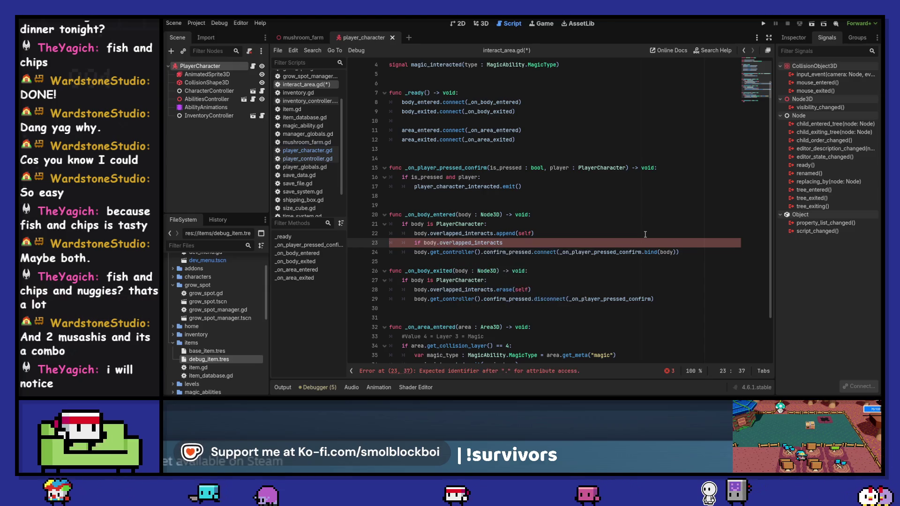
text([0] == self:)
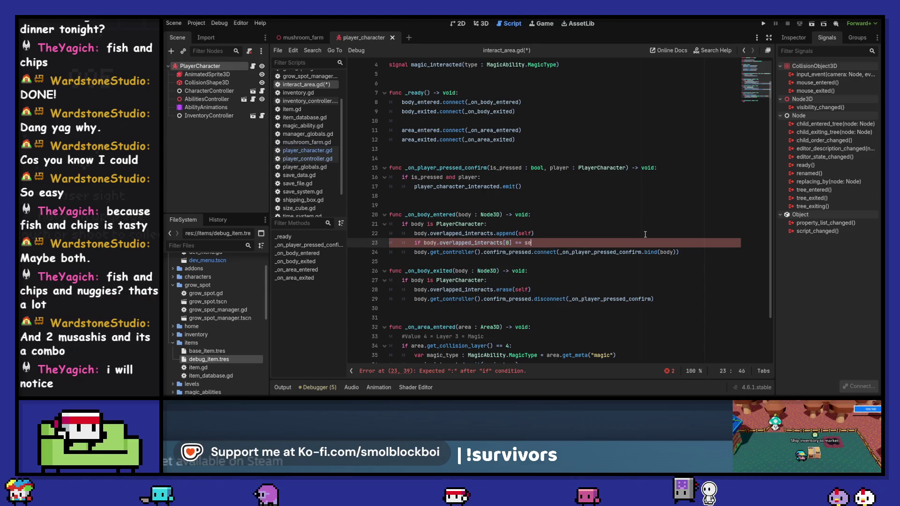
key(Down)
key(Tab)
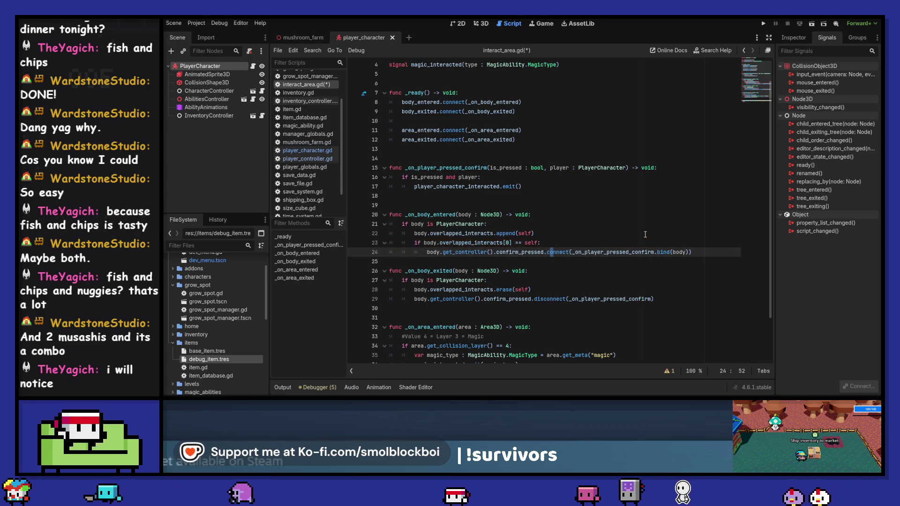
Step: Remove .bind(body), the player parameter and the player check from the confirm handler, then save
key(shift+Right)
key(shift+Right)
key(shift+Right)
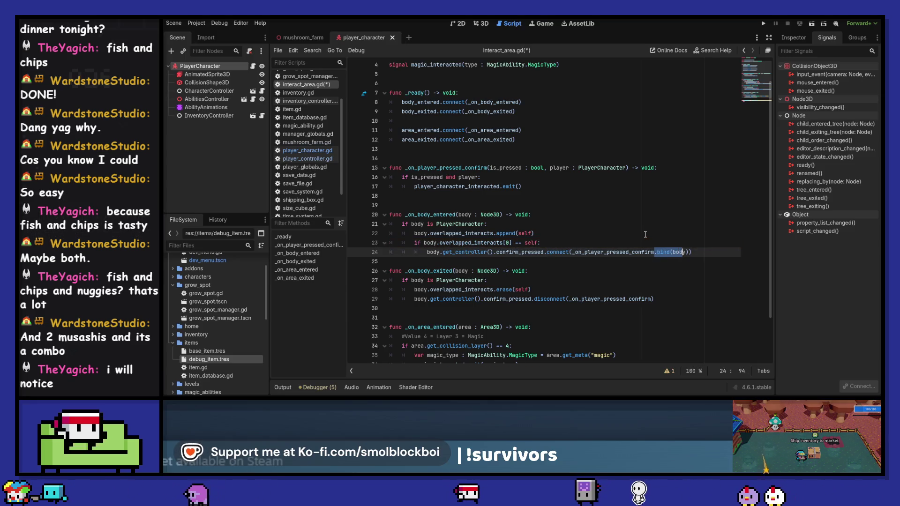
key(BackSpace)
key(Up)
key(Up)
key(Up)
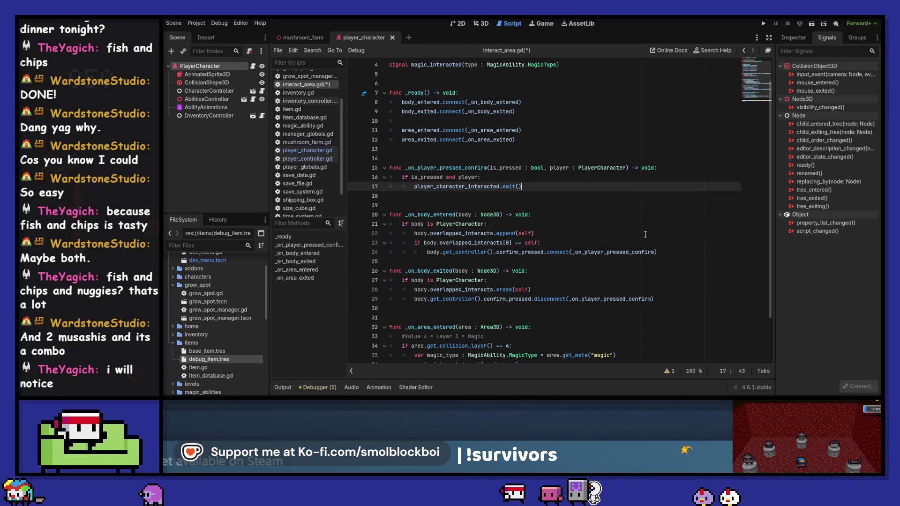
key(Up)
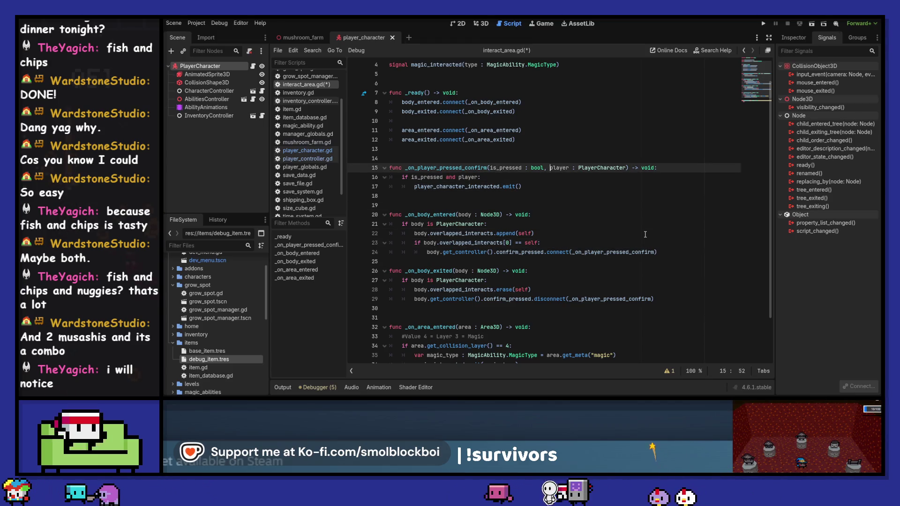
key(ctrl+shift+Right)
key(ctrl+shift+Right)
key(ctrl+shift+Right)
key(BackSpace)
key(BackSpace)
key(BackSpace)
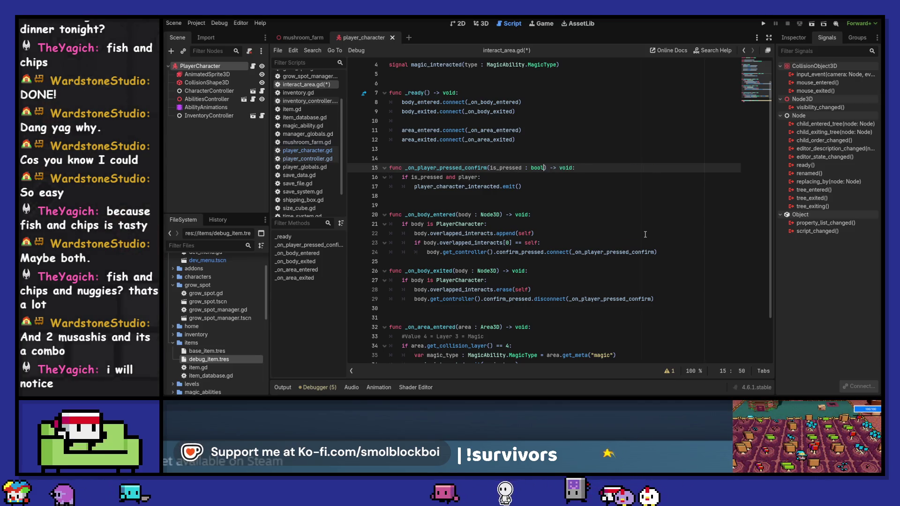
key(Down)
key(ctrl+shift+Left)
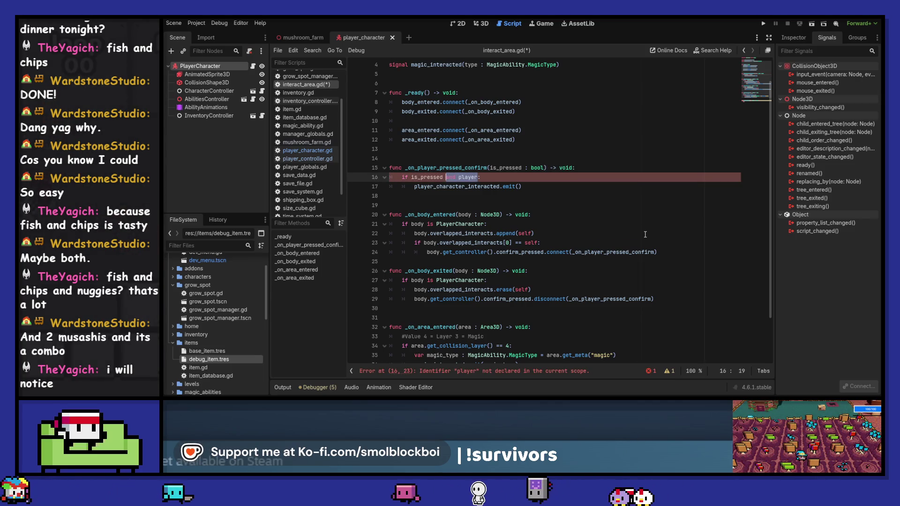
key(ctrl+s)
key(Down)
key(Down)
key(Down)
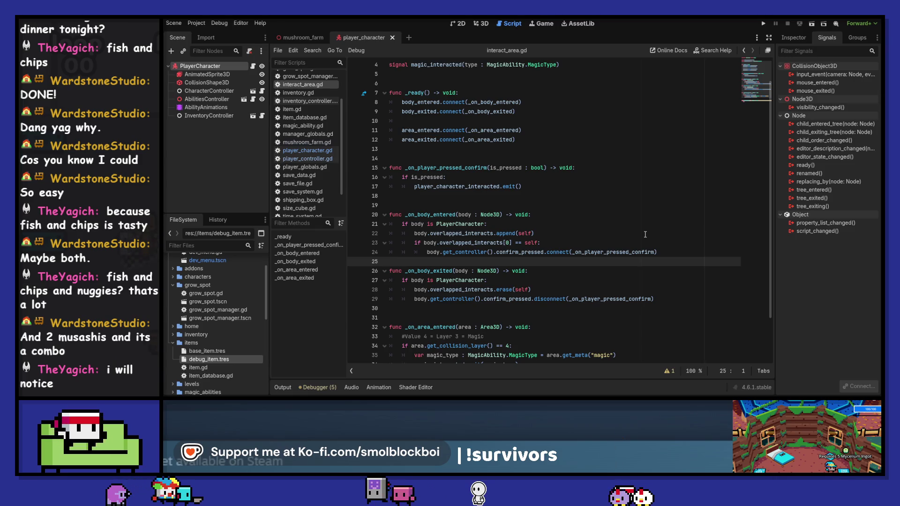
Step: Add a blank line after the body-entered handler and move to the disconnect line in _on_body_exited
key(Return)
key(Down)
key(Down)
key(Down)
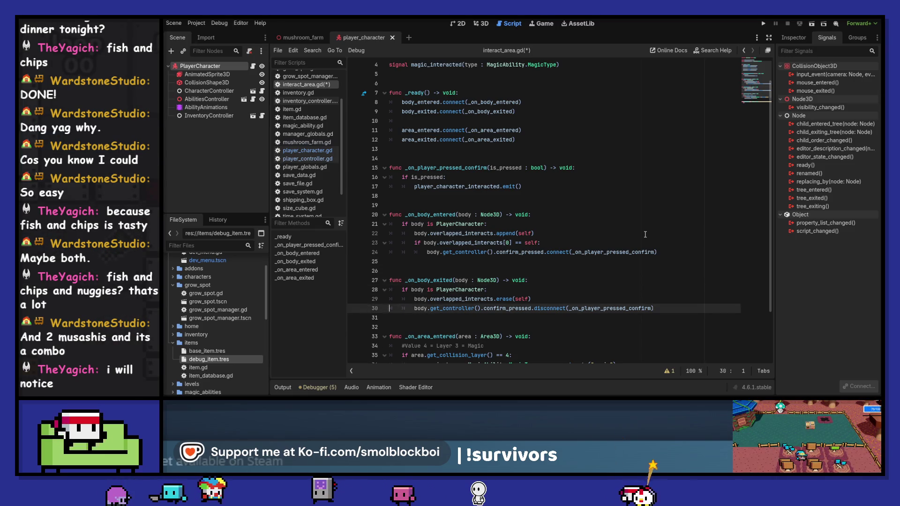
key(Left)
key(Down)
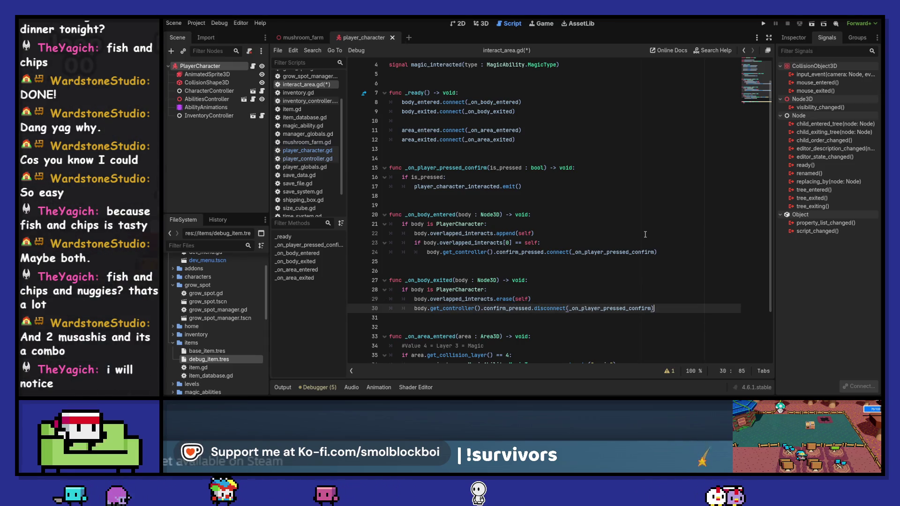
Step: Add 'if body.overlapped_interacts.size() > 0:' in the body-exited handler
key(Return)
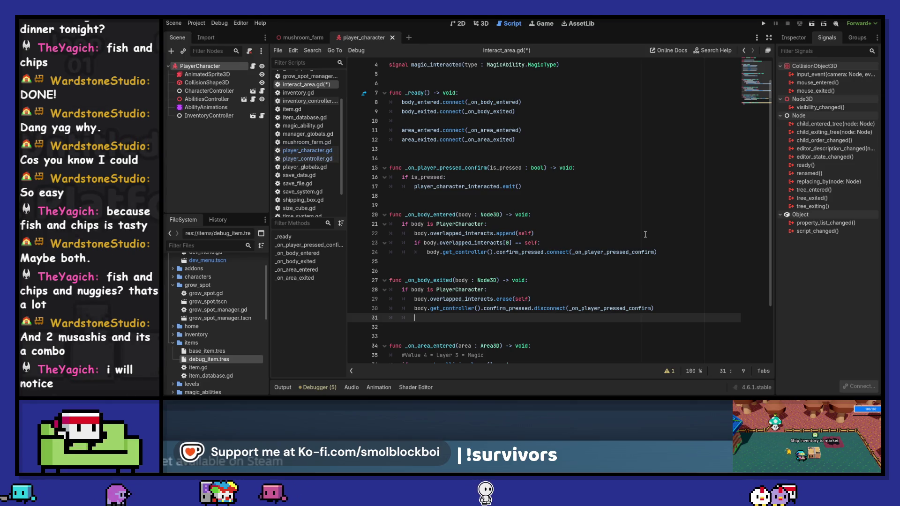
text(ifbody.iver)
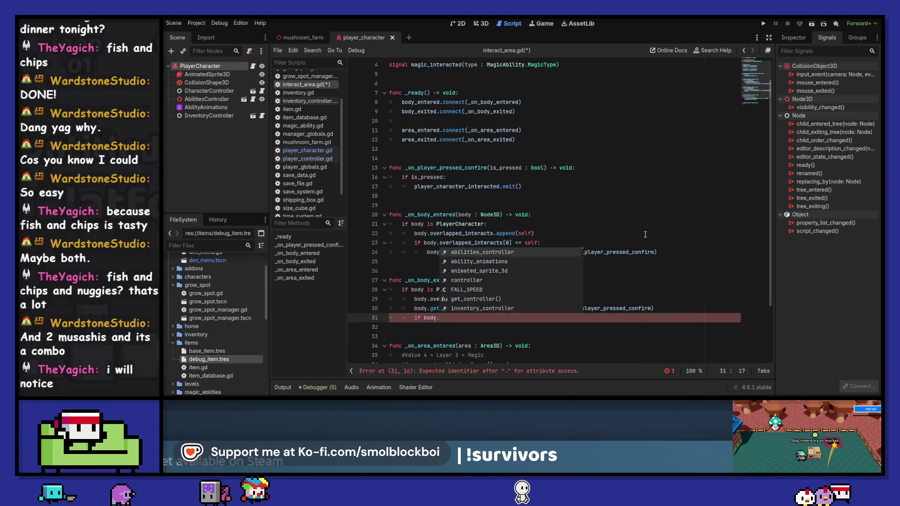
key(BackSpace)
key(BackSpace)
key(BackSpace)
text(over)
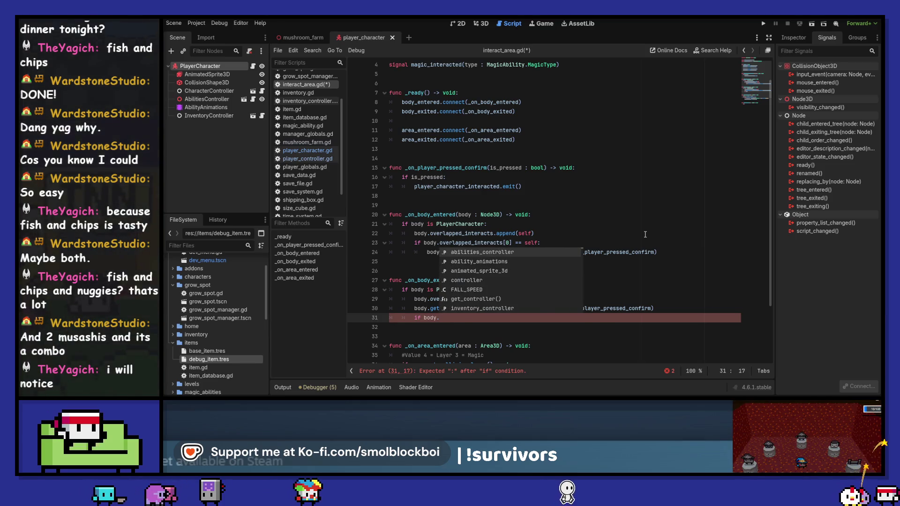
key(Return)
text(.s)
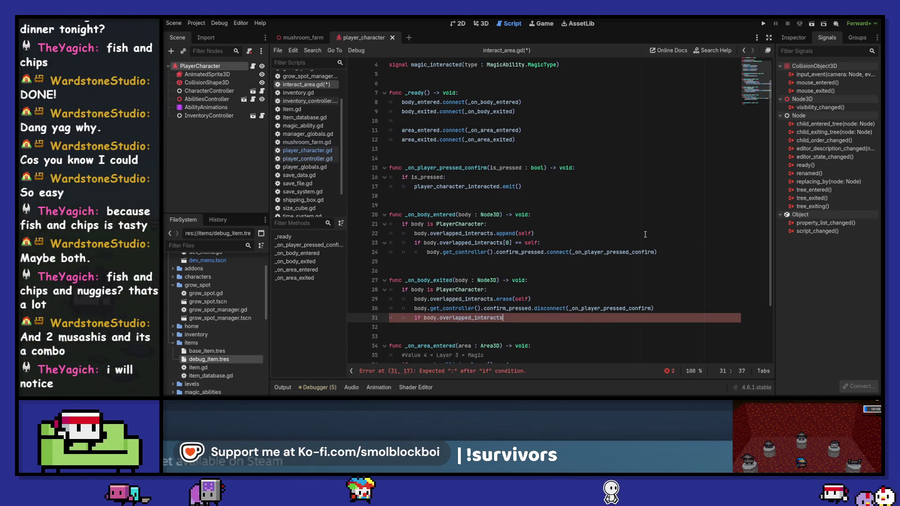
text(i)
key(Return)
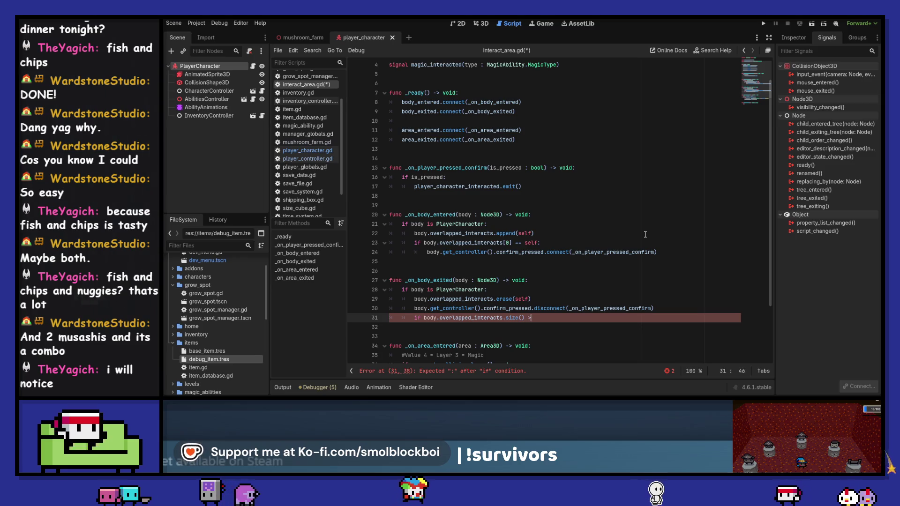
text( 0:)
key(Return)
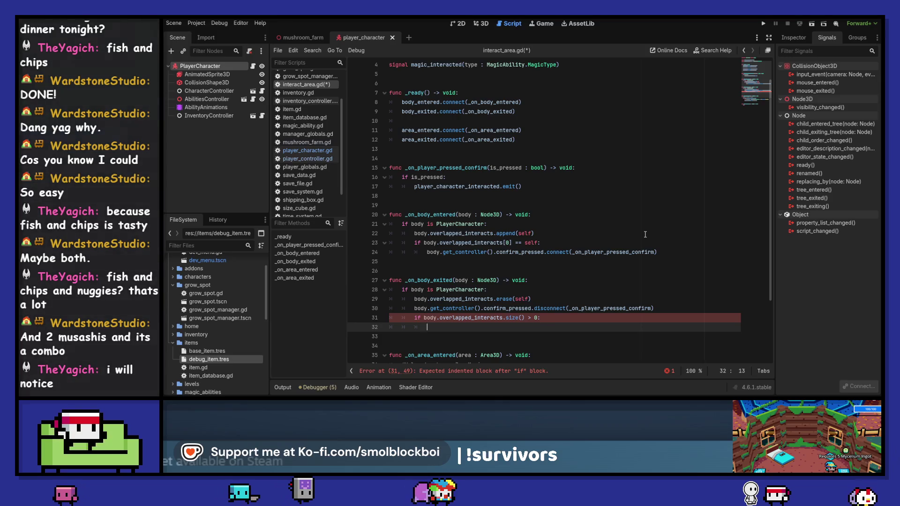
Step: Start a nested body.get_controller().confirm_pressed.is_connected(_on_player_pressed_confirm) check, then undo its 'not' negation
text(if bpd)
key(BackSpace)
key(BackSpace)
text(ody.get_)
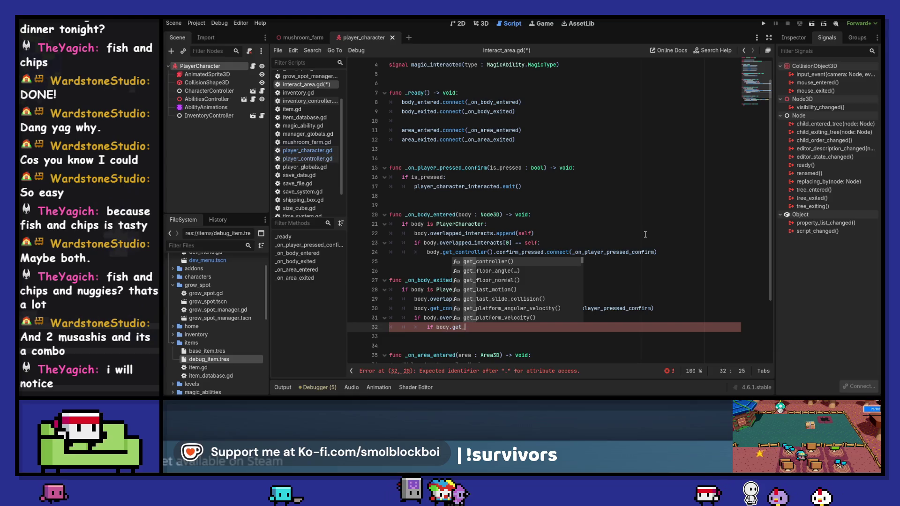
key(Return)
text(.co)
key(Return)
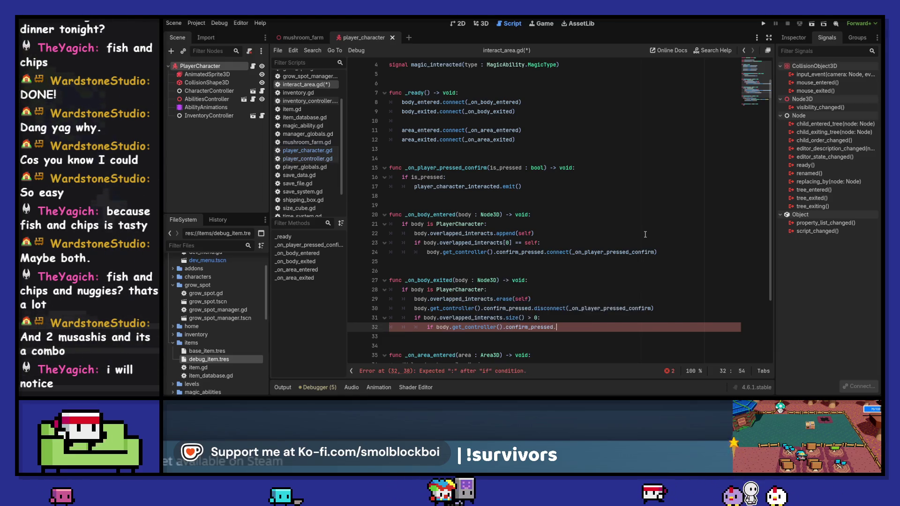
text(.is_c)
key(Return)
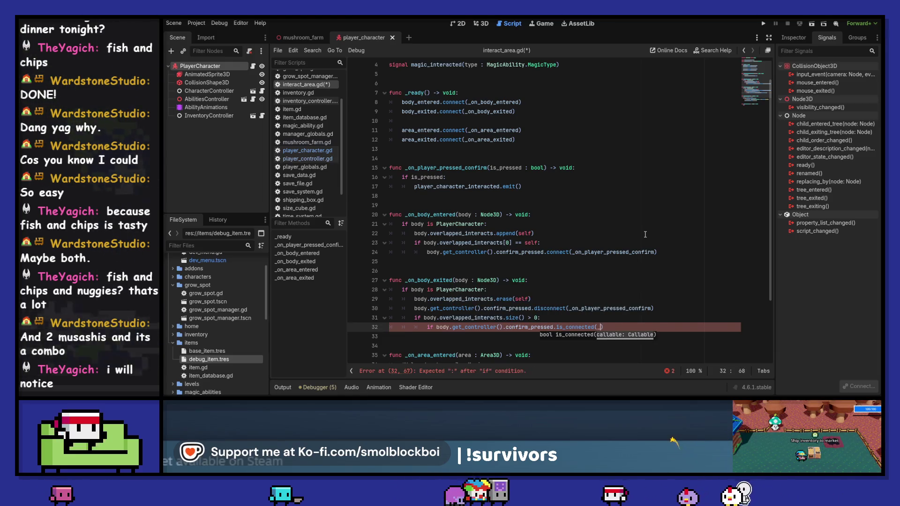
text(_on)
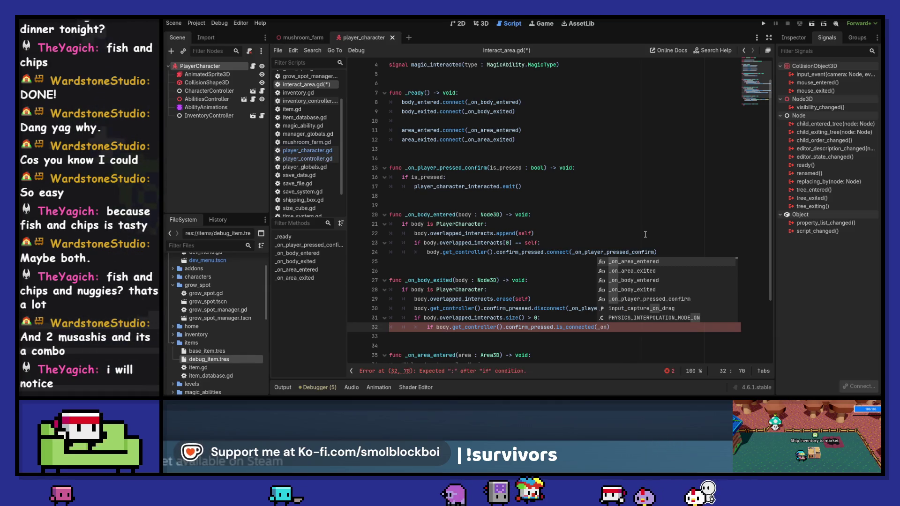
text(_player)
key(Return)
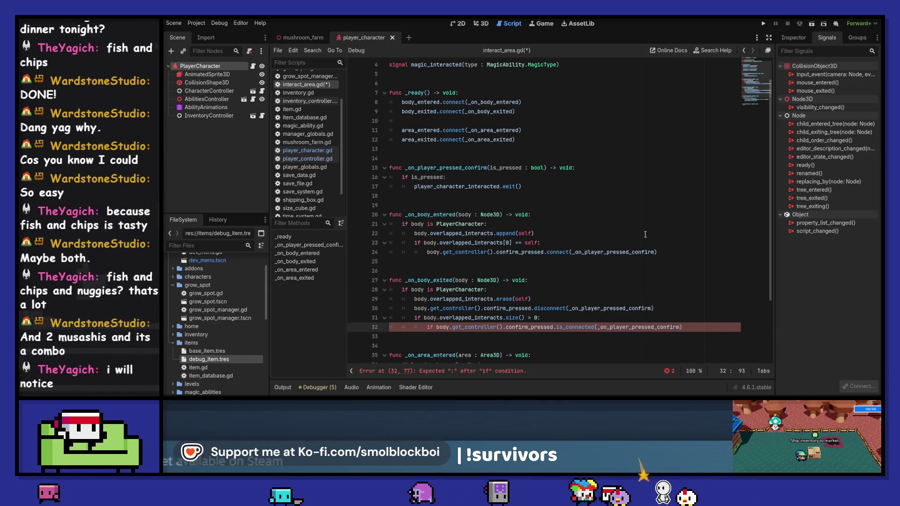
key(Home)
key(Right)
key(Right)
key(Right)
text(not)
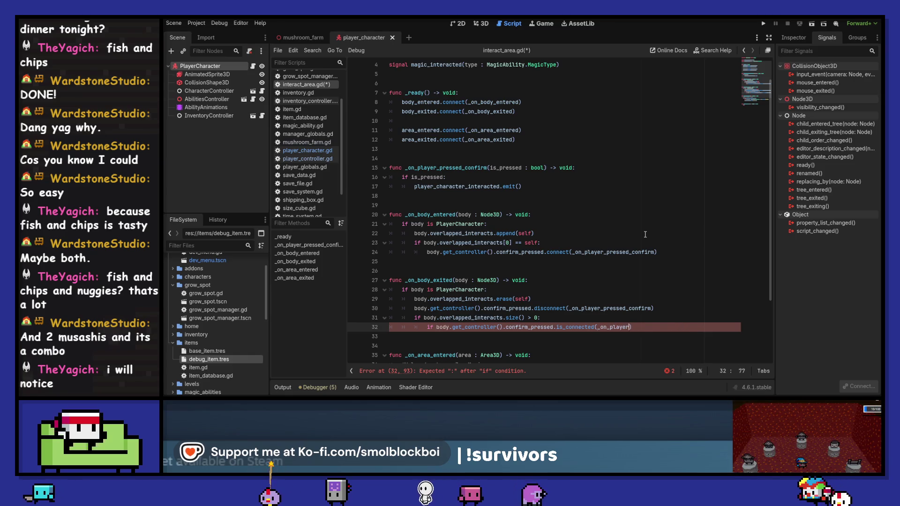
key(ctrl+z)
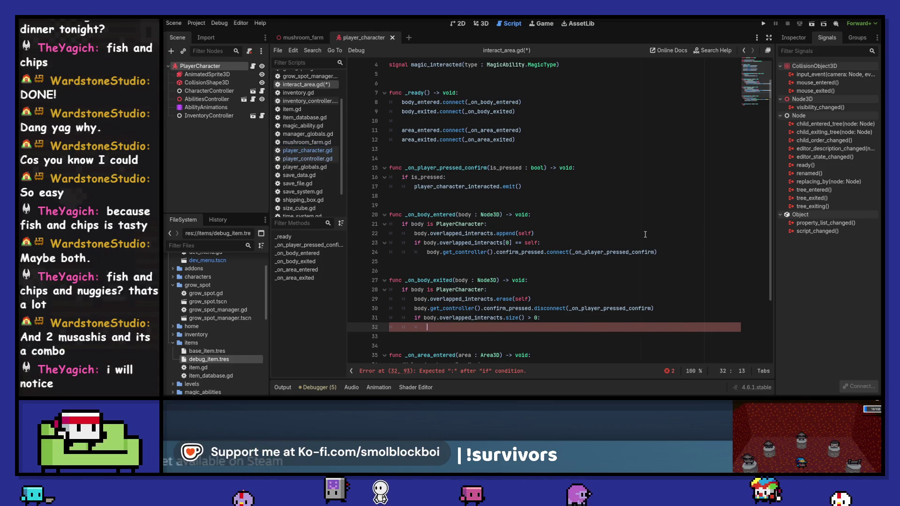
Step: Undo the exit size check, player parameter and overlapped_interacts[0] == self guard, restoring the unconditional connect
key(ctrl+z)
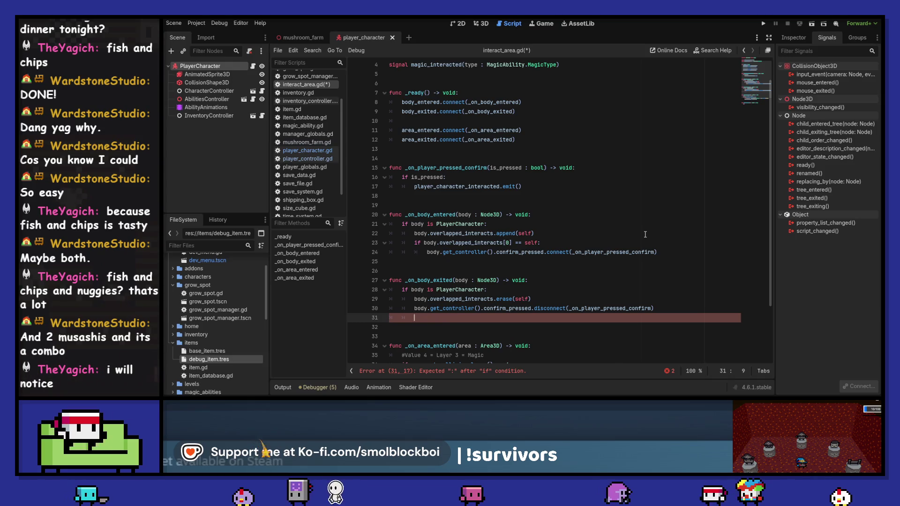
key(ctrl+z)
key(ctrl+z)
key(ctrl+z)
key(ctrl+z)
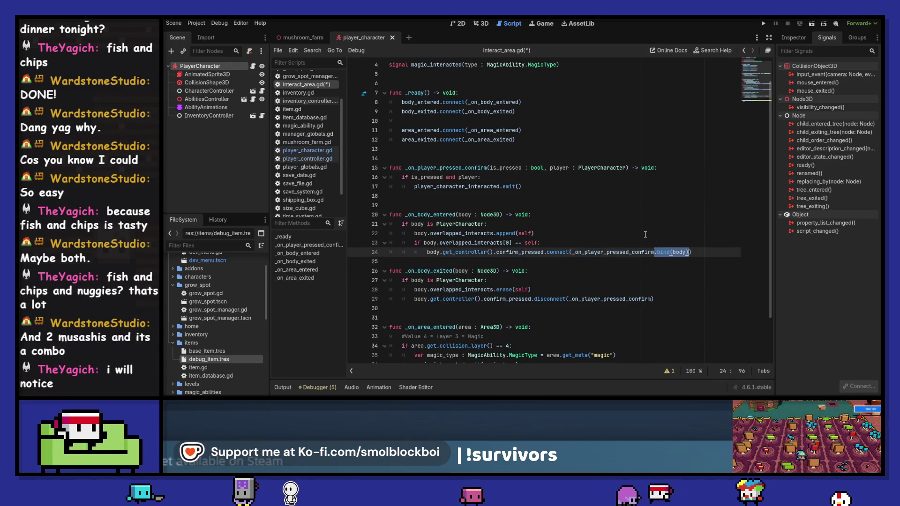
key(ctrl+z)
key(ctrl+z)
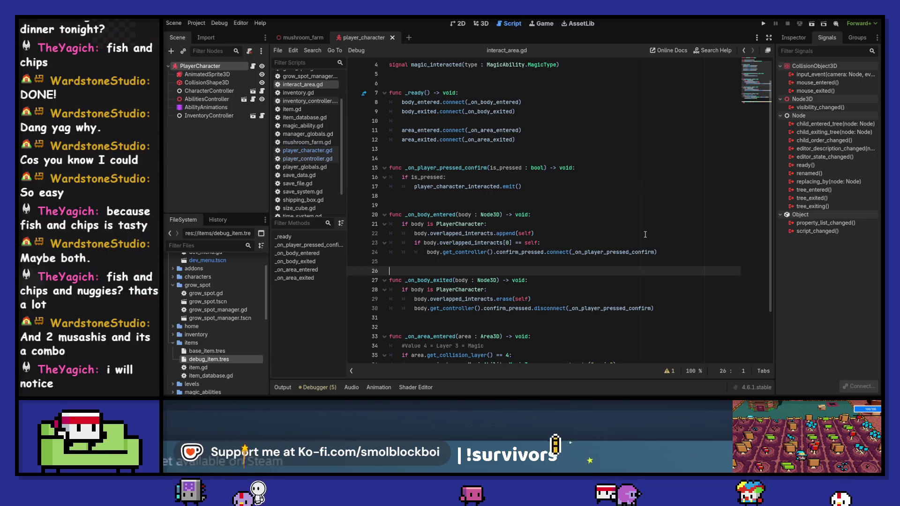
key(ctrl+z)
key(ctrl+z)
key(ctrl+z)
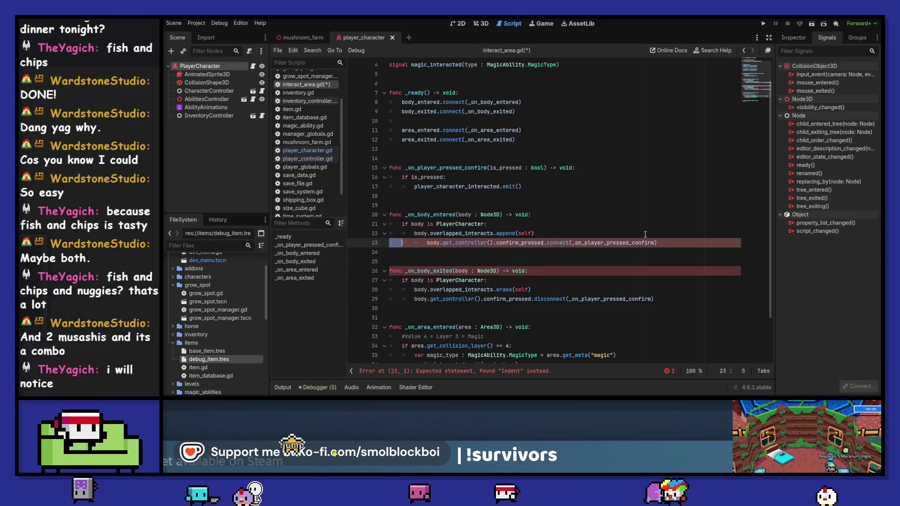
key(ctrl+z)
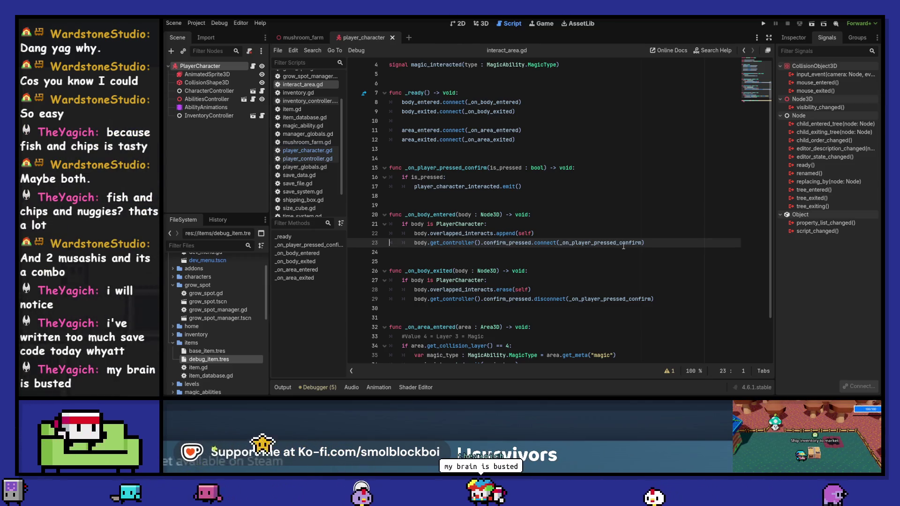
key(End)
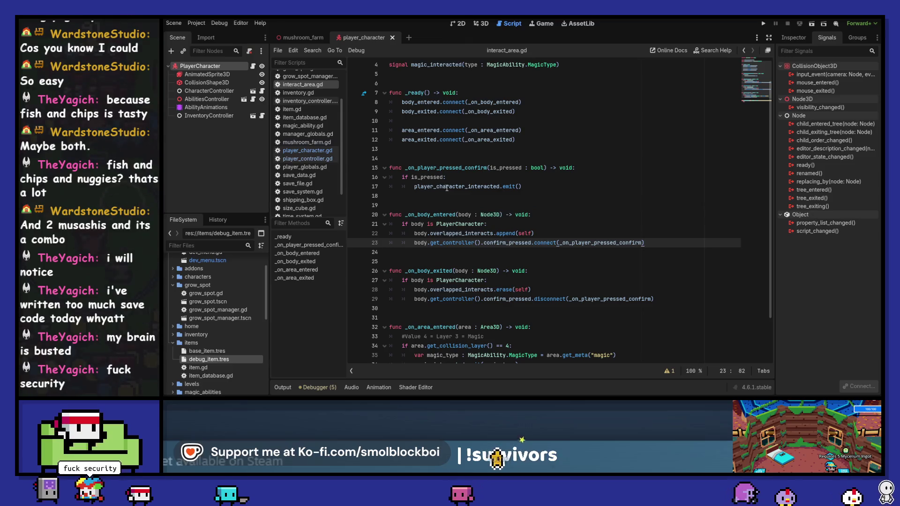
Step: Open grow_spot.tscn, scroll through grow_spot.gd, and switch back to interact_area.gd
double_click(232, 300)
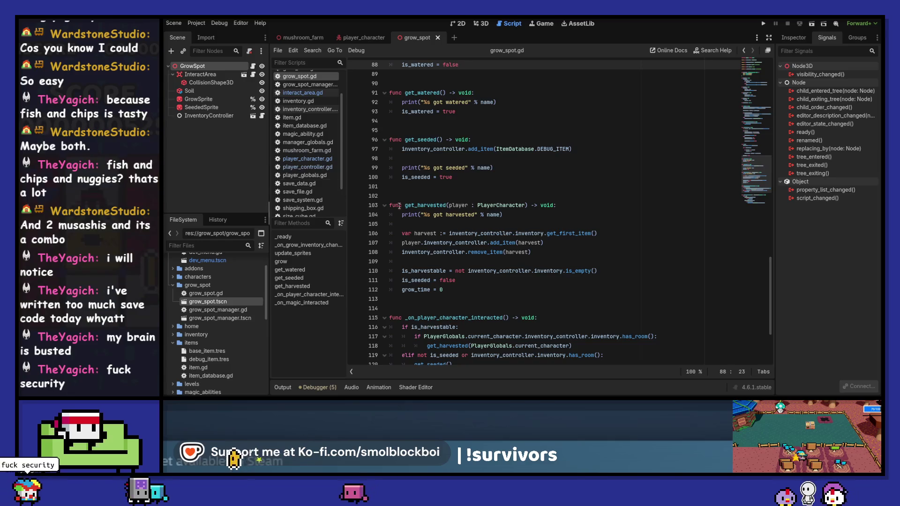
scroll(587, 233, up, 10)
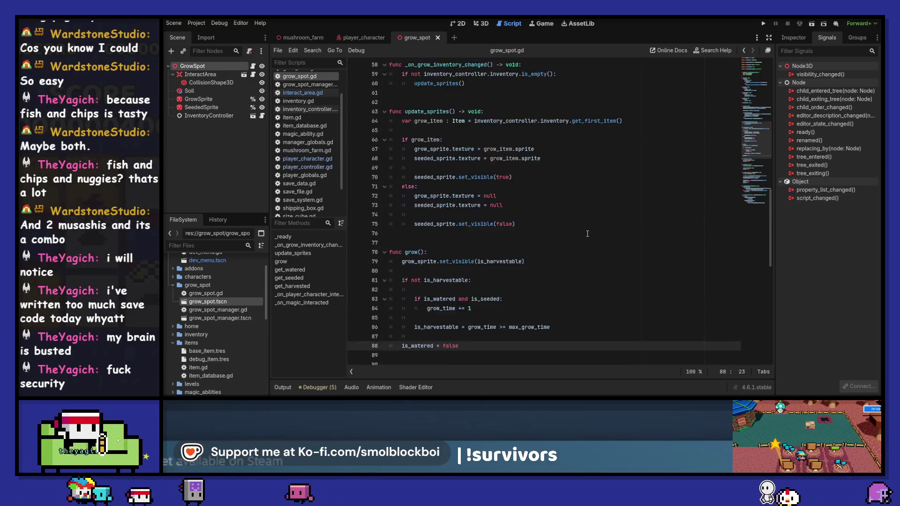
scroll(587, 233, up, 4)
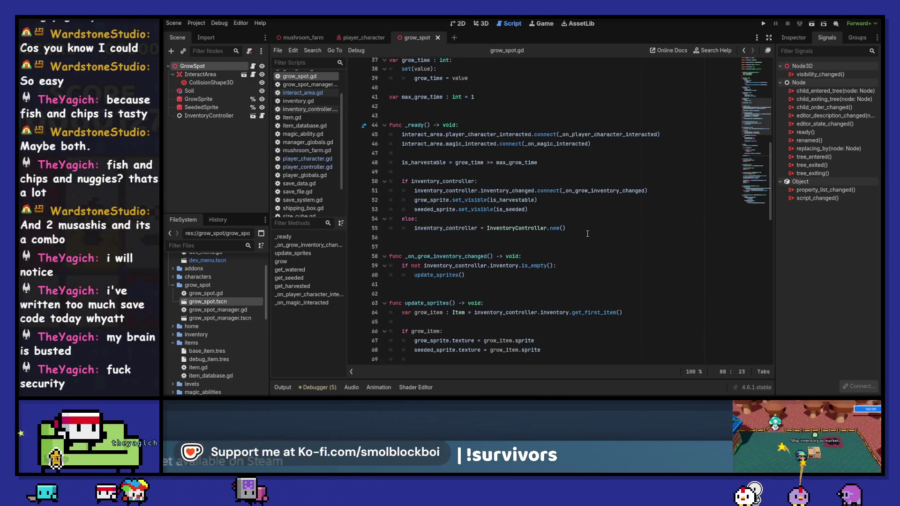
scroll(587, 233, down, 6)
scroll(587, 233, down, 5)
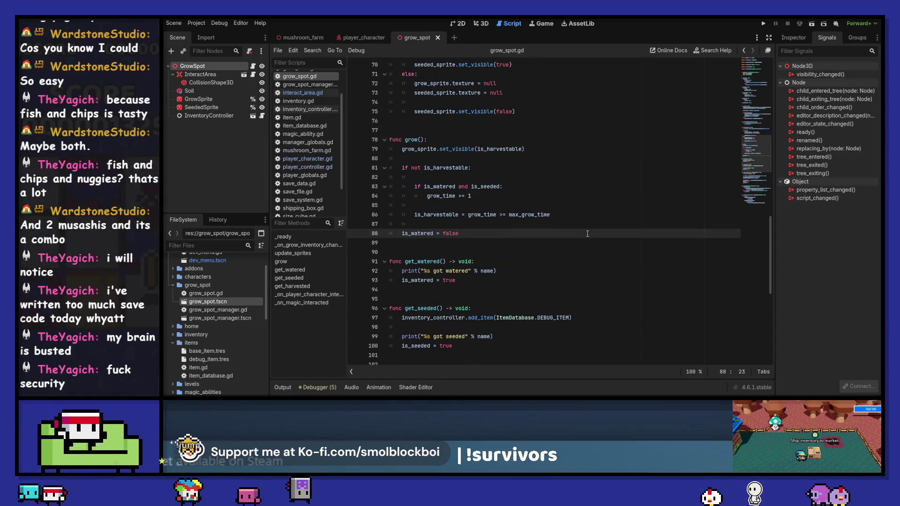
scroll(587, 233, down, 5)
scroll(587, 234, down, 2)
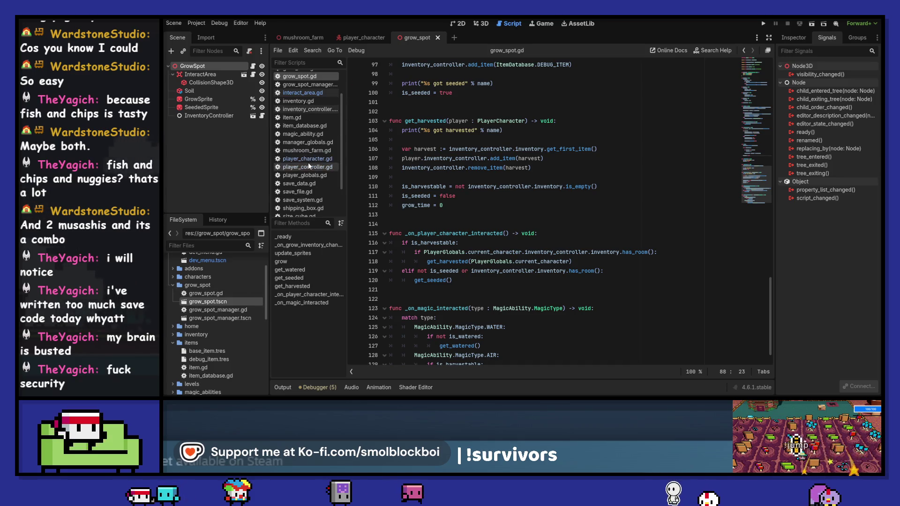
click(317, 92)
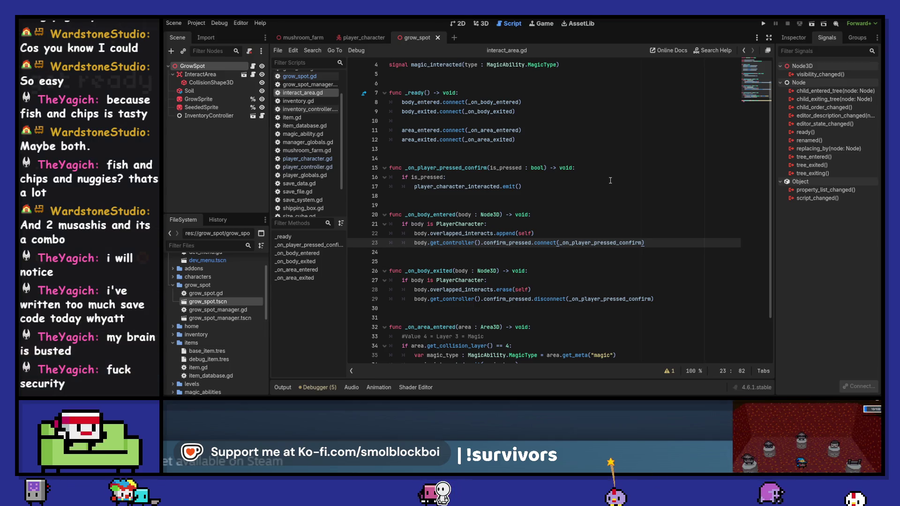
Step: Guard the connect call with 'if body.overlapped_interacts[0] == self:', save, and add a line after the disconnect
click(541, 235)
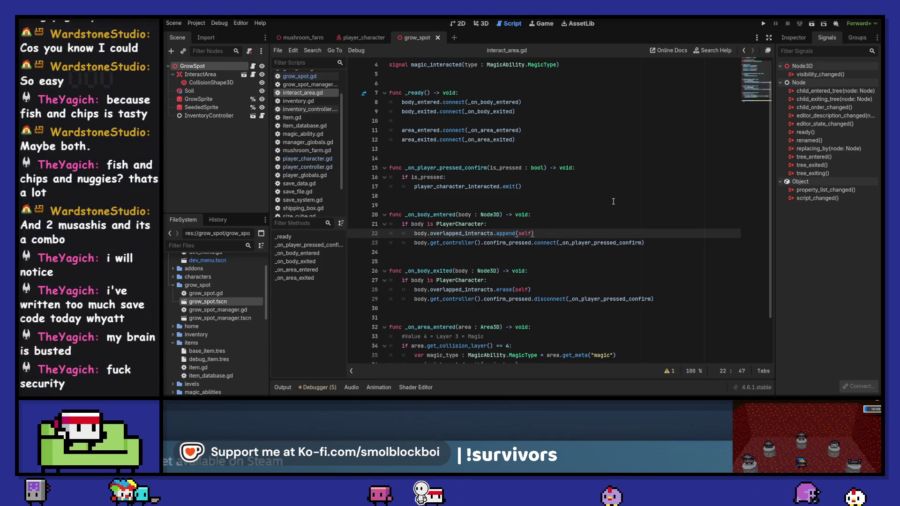
key(Return)
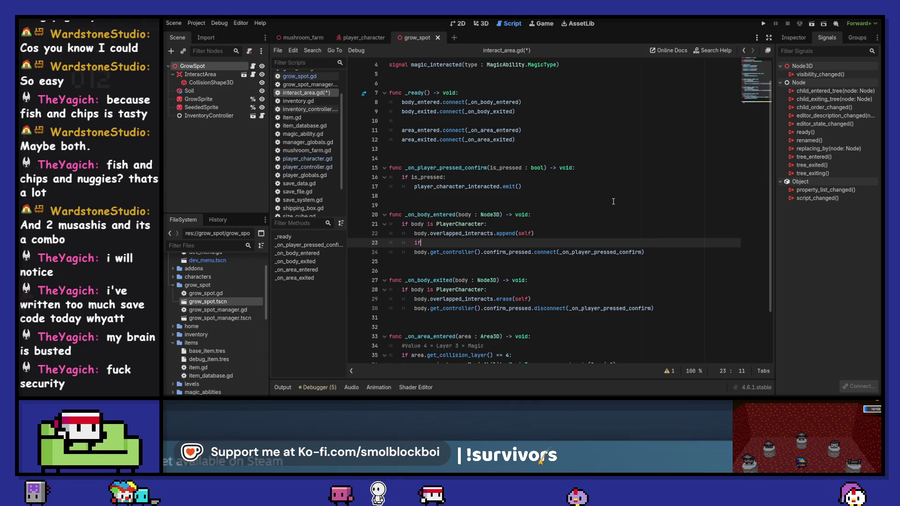
text( body.ove)
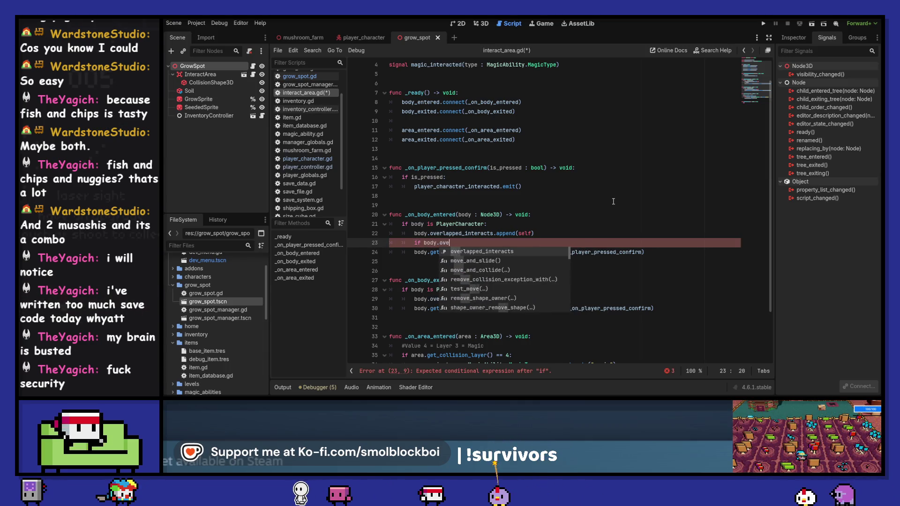
key(Return)
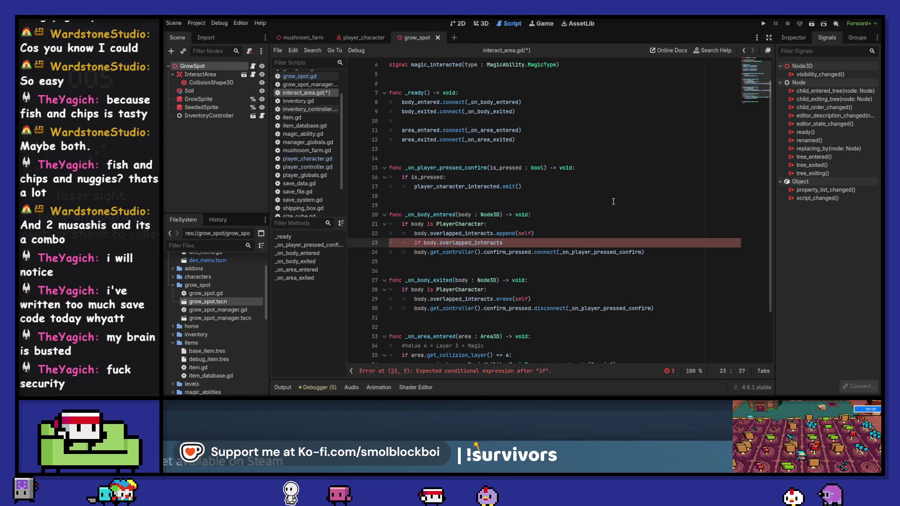
text([0] == self)
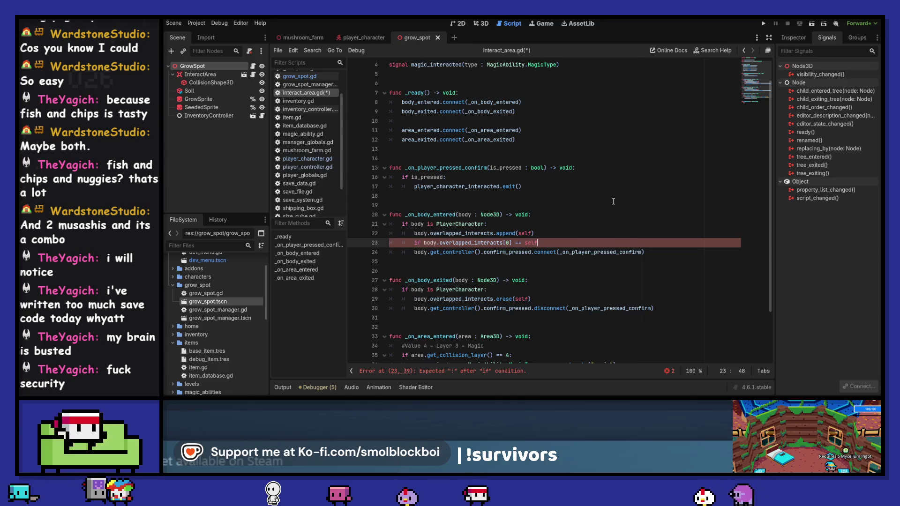
text( :)
key(Escape)
key(Down)
key(Tab)
key(ctrl+s)
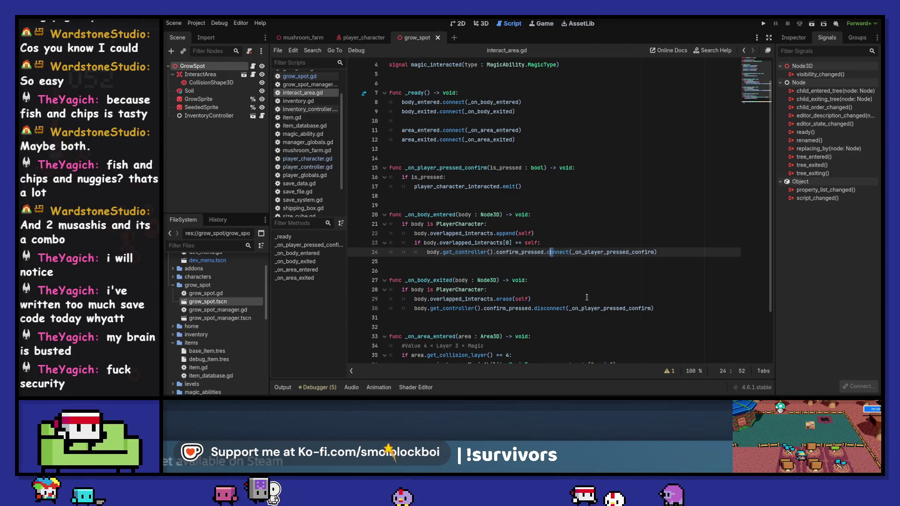
click(679, 304)
key(Return)
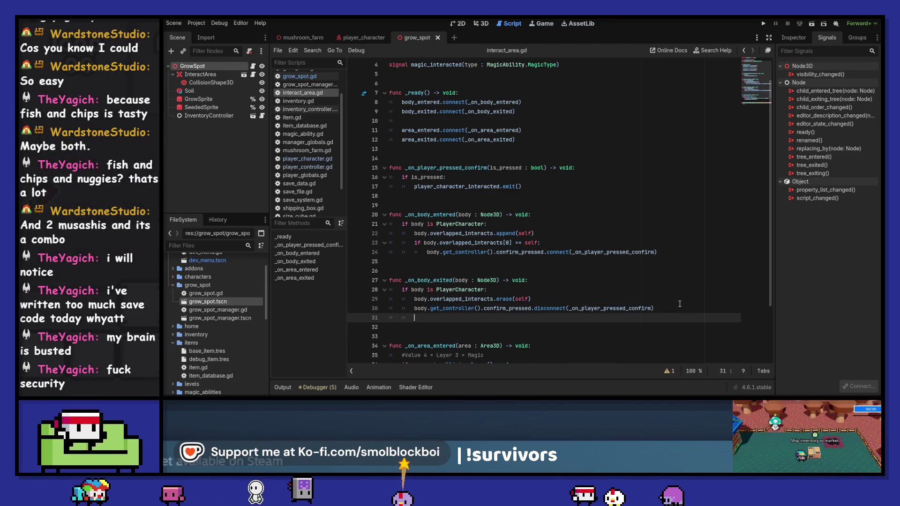
Step: In _on_body_exited, add an 'if body.overlapped_interacts.size() > 0:' check followed by body.overlapped_interacts[0]
text(if body.)
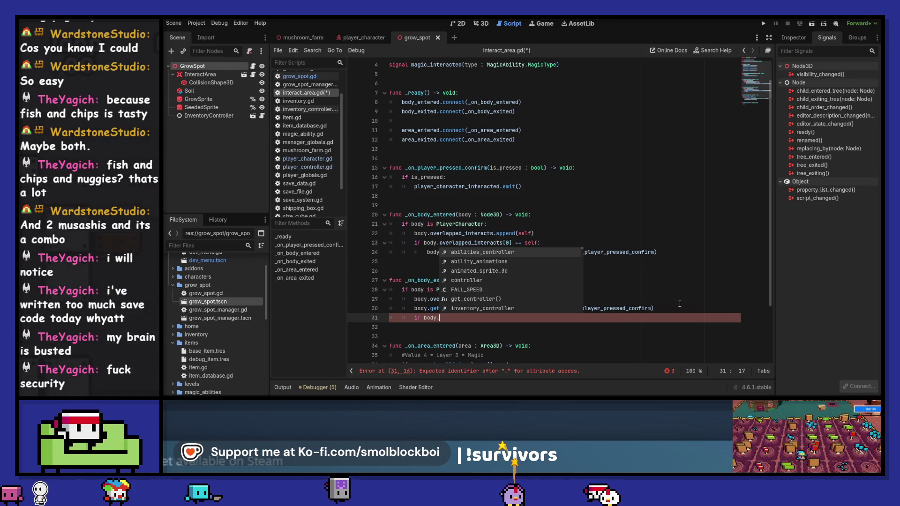
text(overlap)
key(Return)
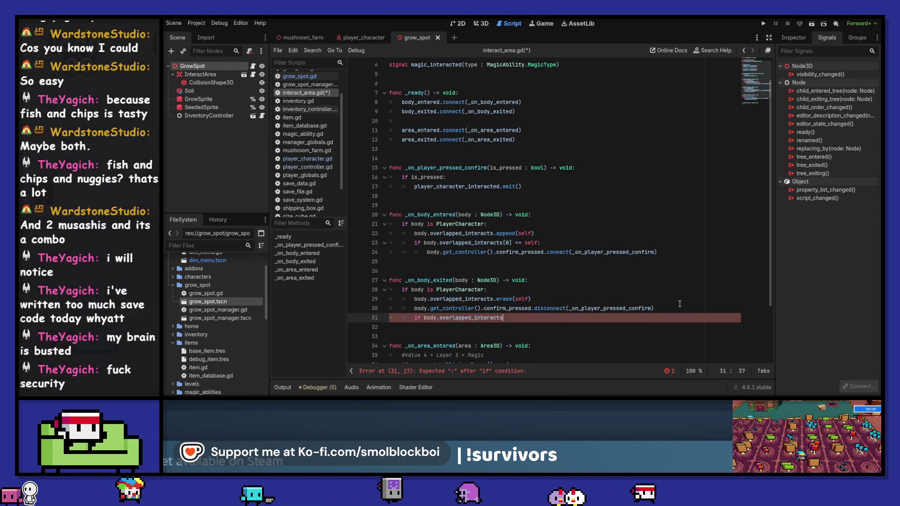
text(.size() > 0:)
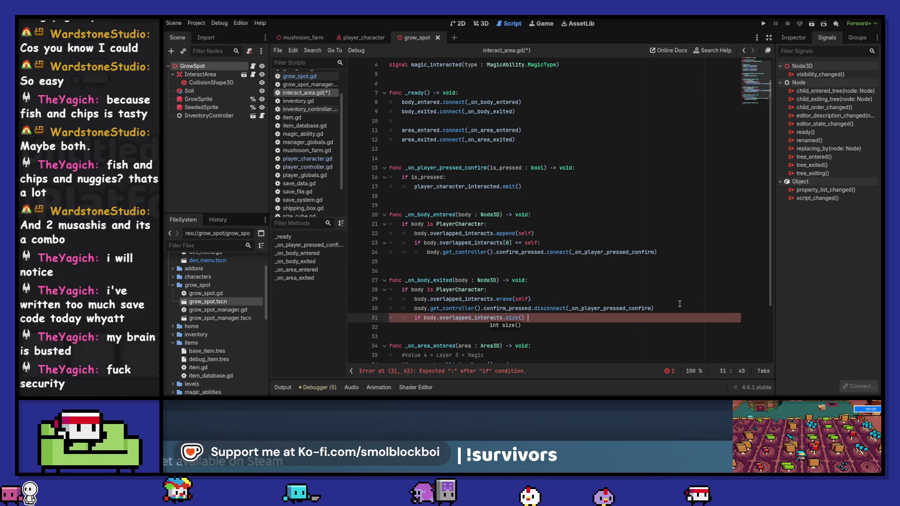
key(Return)
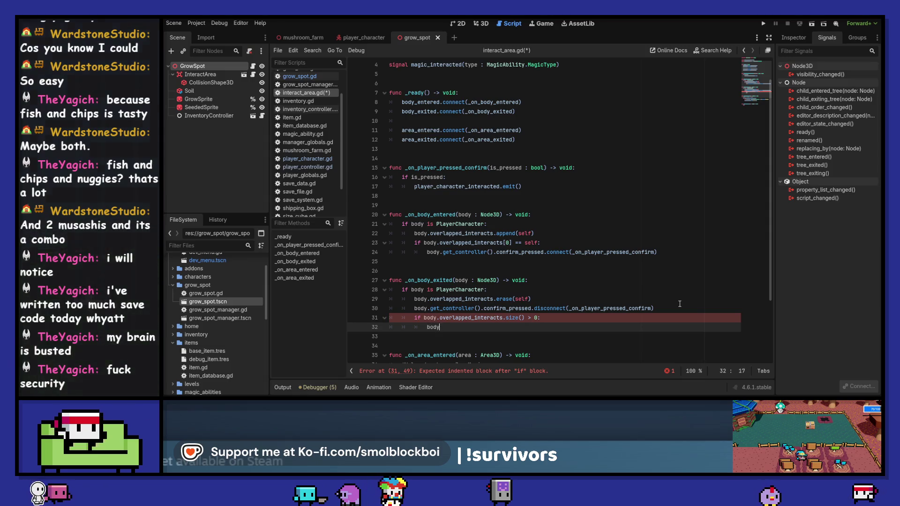
text(.overlapped_interacts.)
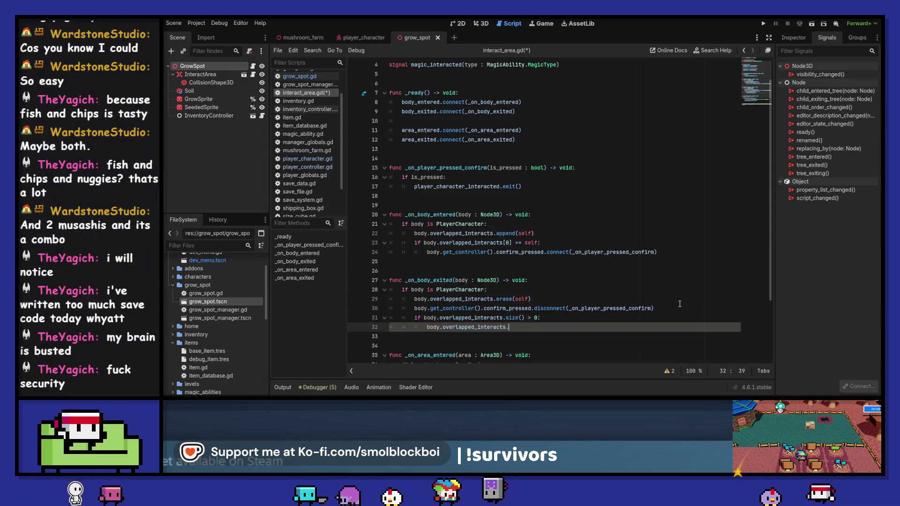
key(BackSpace)
text([0])
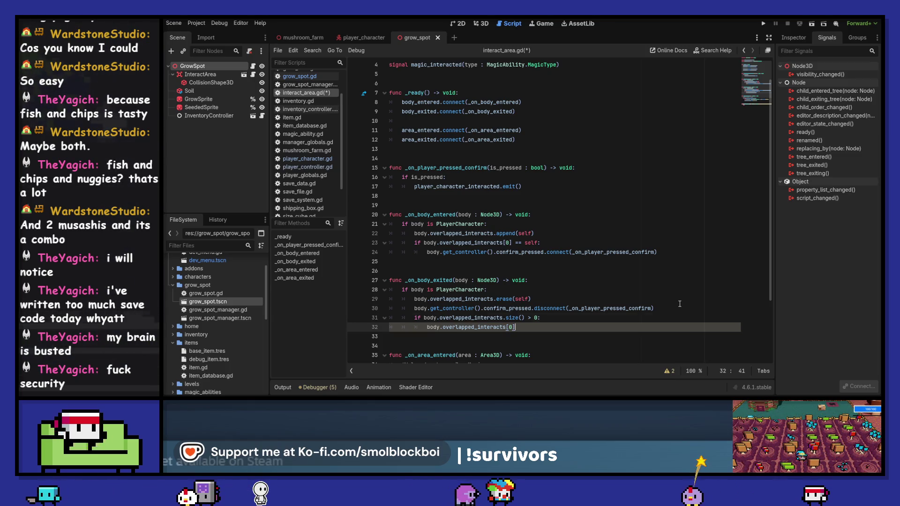
Step: Copy the confirm_pressed connect line under the size check, targeting the first overlapped area
key(Up)
key(Up)
key(Up)
key(Up)
key(Home)
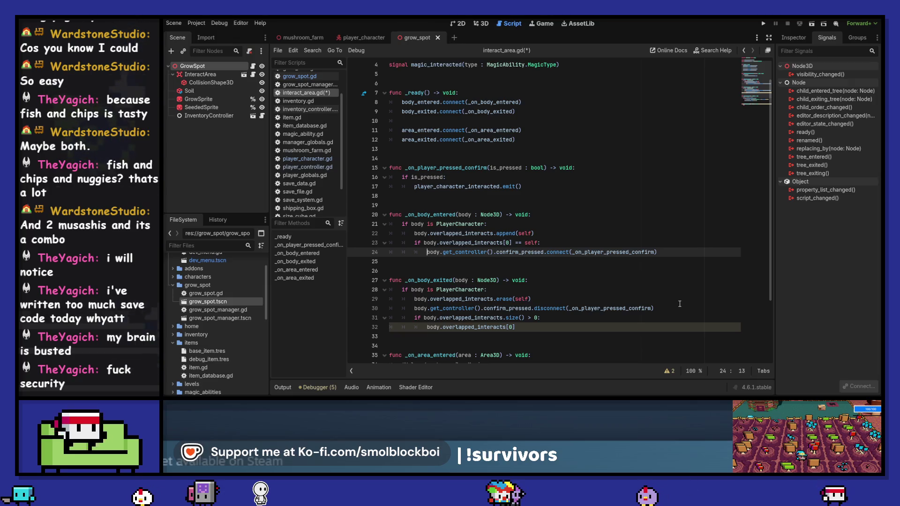
key(ctrl+shift+d)
key(alt+Down)
key(alt+Down)
key(alt+Down)
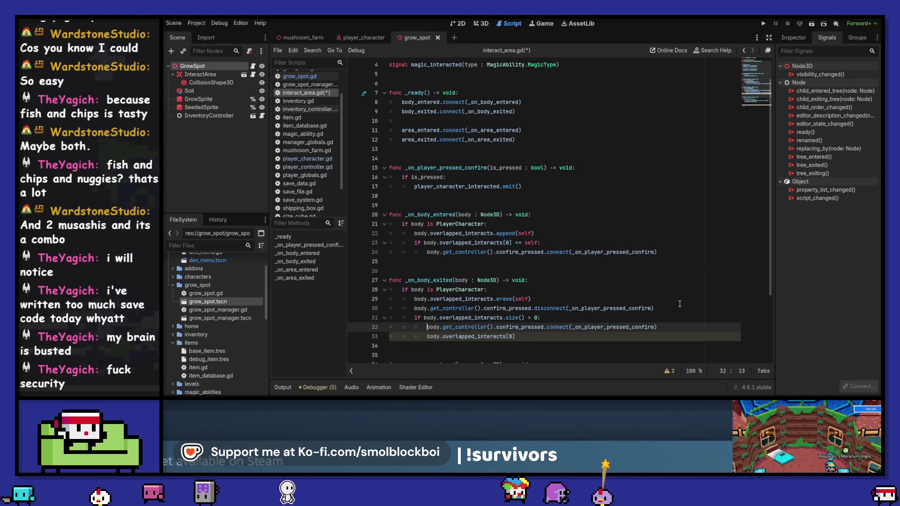
key(Down)
key(shift+End)
key(BackSpace)
key(BackSpace)
key(BackSpace)
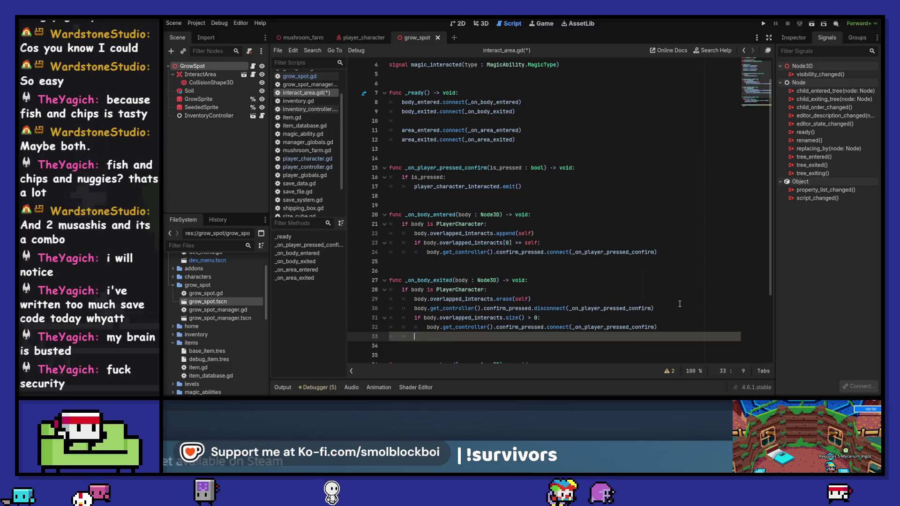
key(BackSpace)
key(ctrl+Left)
key(ctrl+Left)
text(body.overlapped_interacts[0].)
text(.)
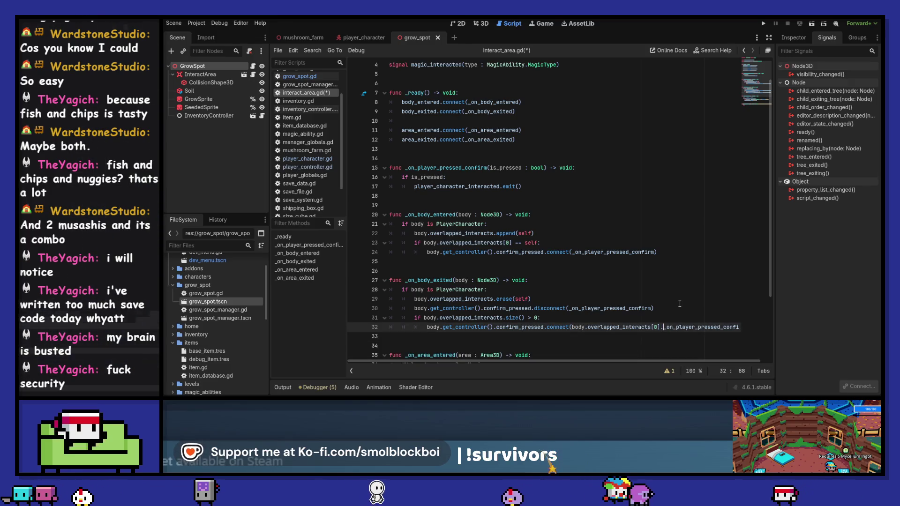
key(Left)
key(Left)
key(Left)
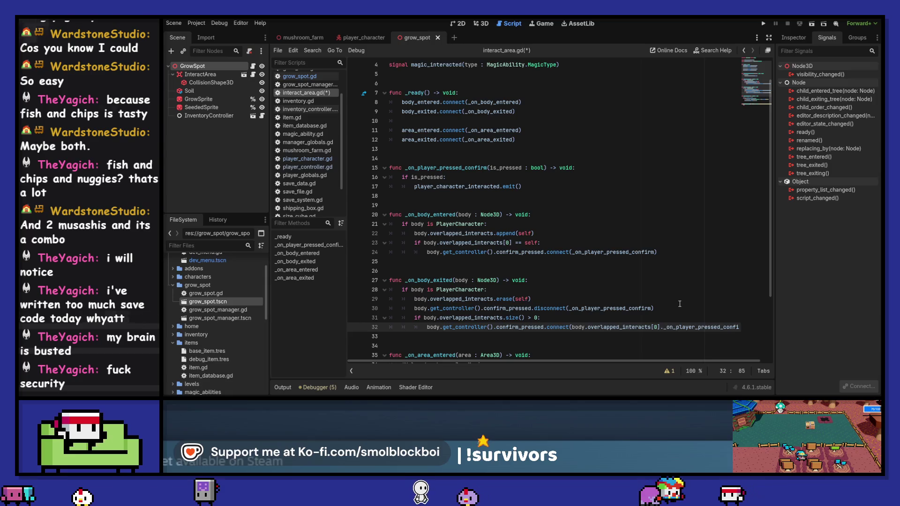
key(ctrl+Left)
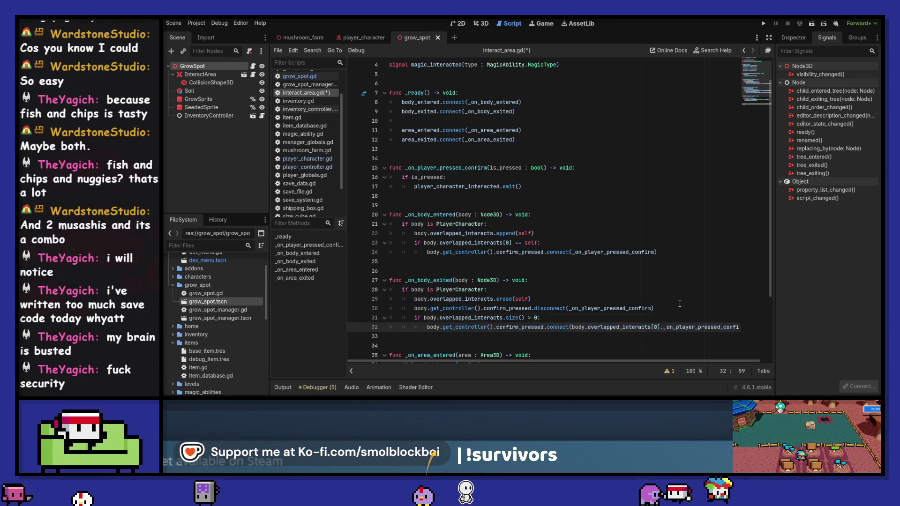
key(Up)
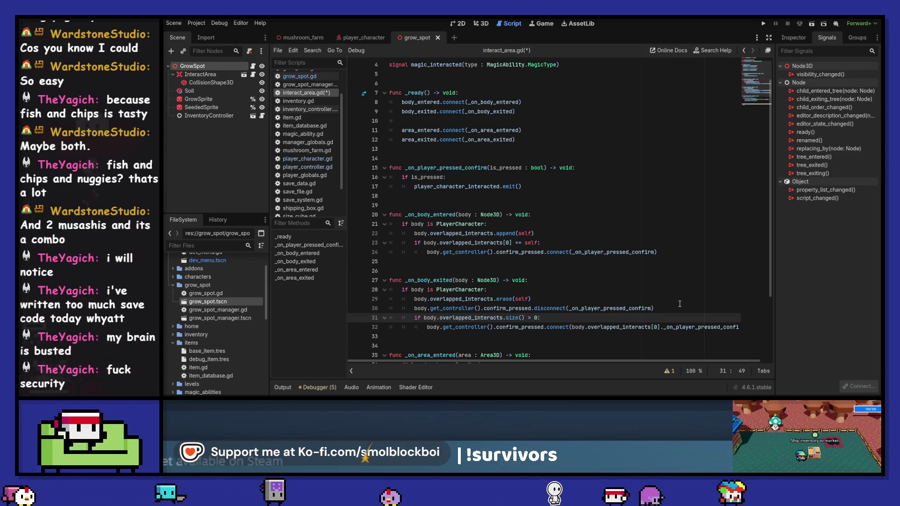
Step: Declare var first_overlap = body.overlapped_interacts[0] above the connect line
key(Return)
text(var first_overlap)
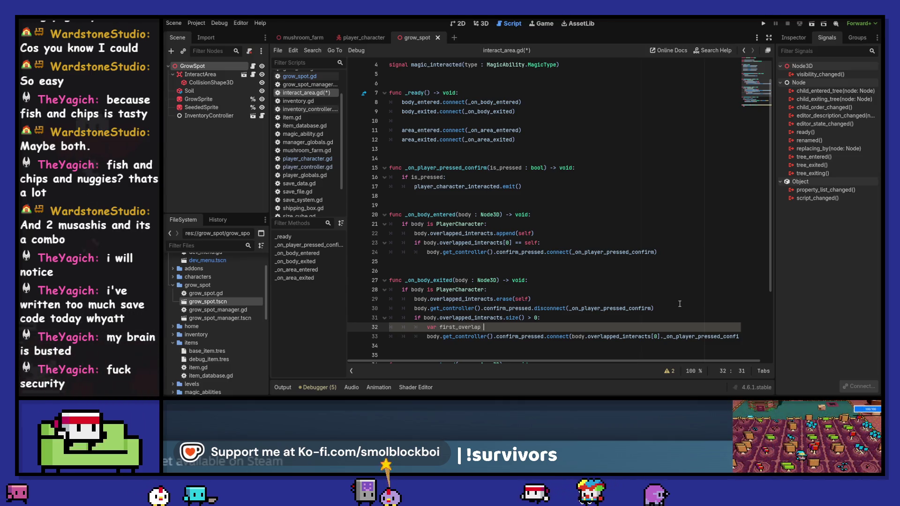
text( :)
key(BackSpace)
text(=)
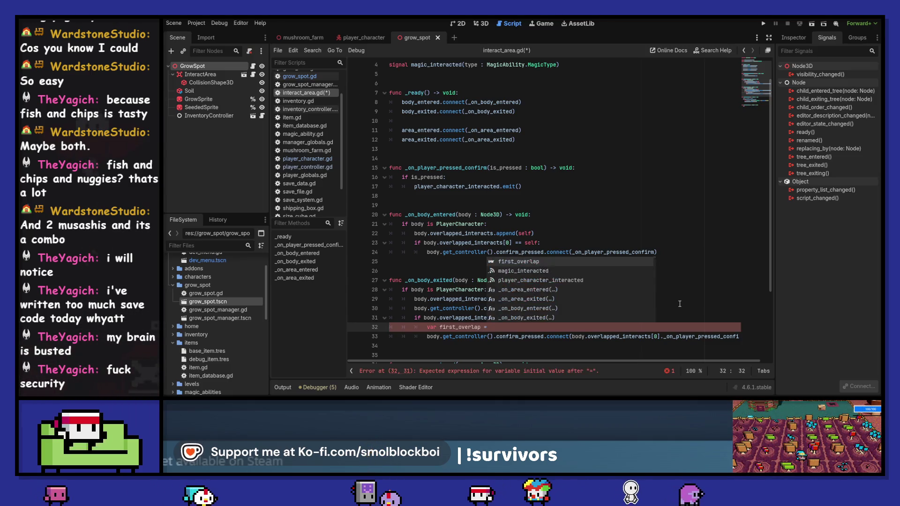
key(Escape)
key(Down)
key(ctrl+Right)
key(ctrl+Right)
key(ctrl+Right)
key(ctrl+Right)
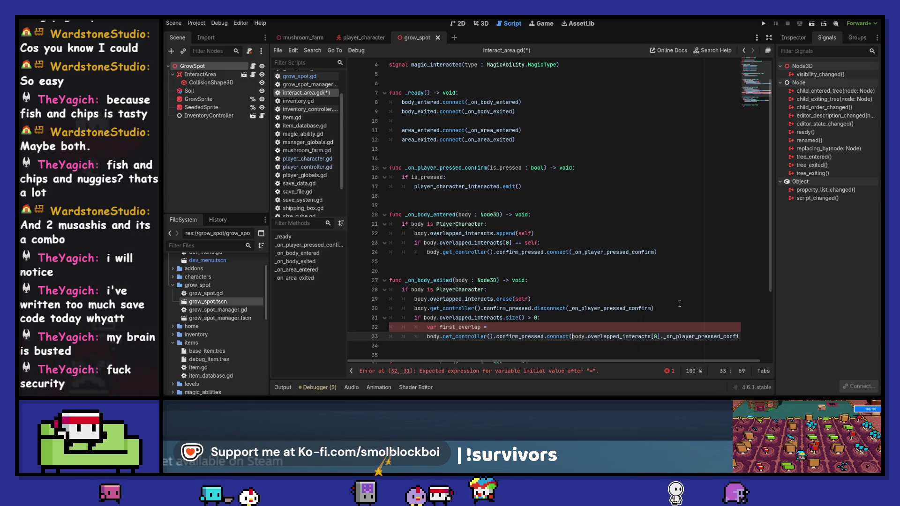
key(ctrl+shift+Right)
key(ctrl+shift+Right)
key(ctrl+shift+Right)
key(ctrl+c)
key(Up)
key(ctrl+v)
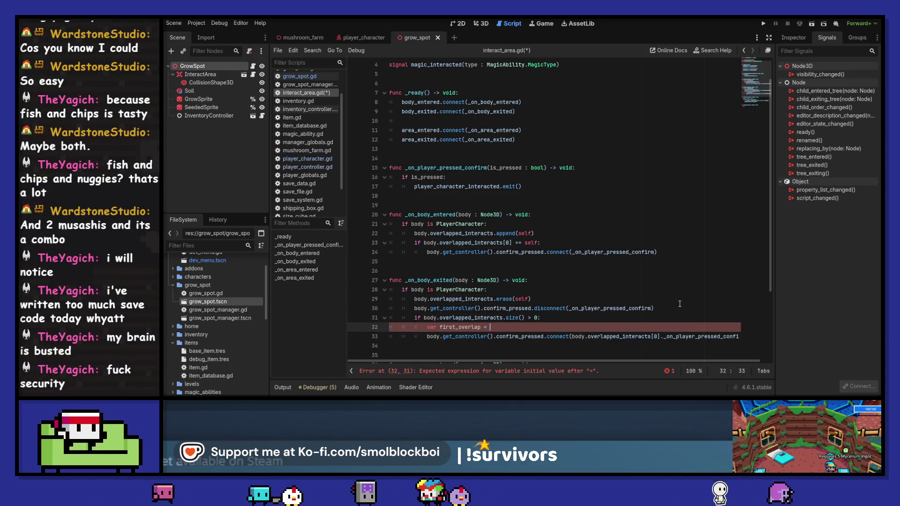
Step: Use first_overlap in the connect call and save interact_area.gd
key(Down)
key(ctrl+shift+Right)
key(ctrl+shift+Right)
key(ctrl+shift+Right)
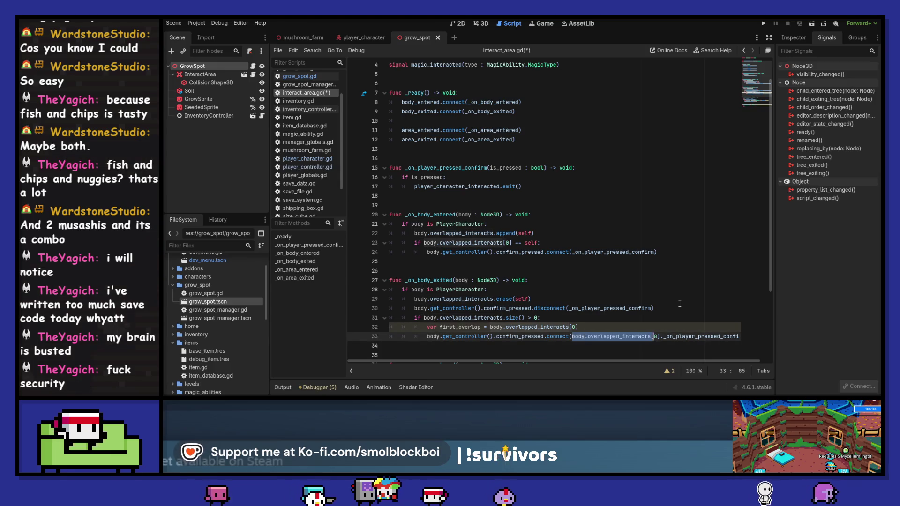
text(first_overlap.)
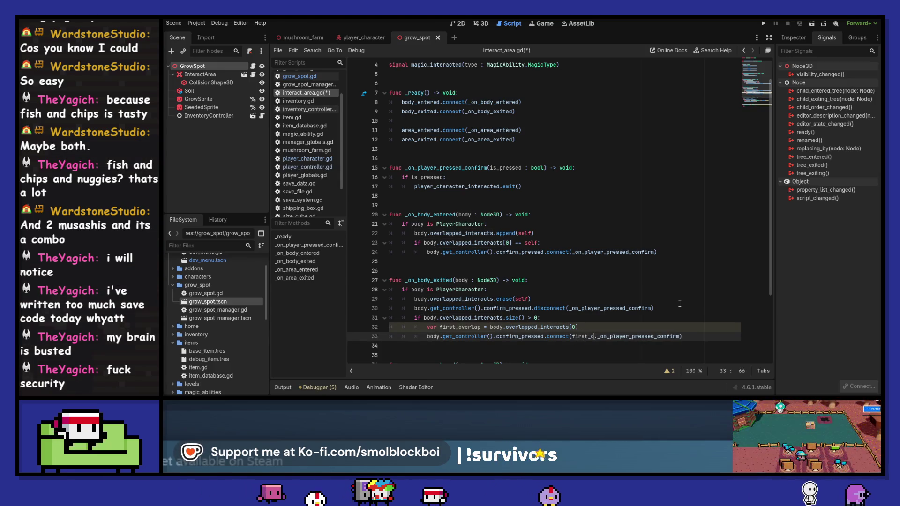
key(ctrl+s)
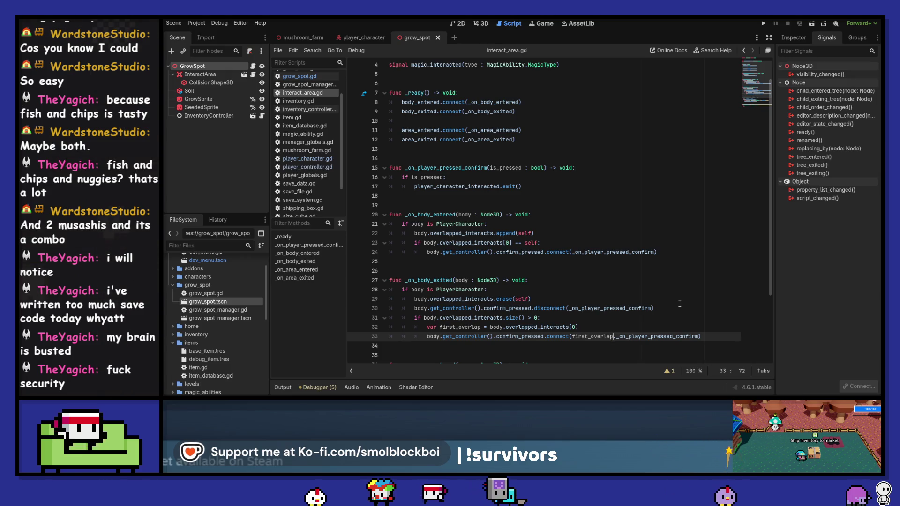
key(Up)
key(Up)
key(Down)
key(ctrl+alt+Down)
Step: Add the first_overlap declaration to _on_body_entered and use first_overlap in its self check
key(alt+Up)
key(alt+Up)
key(alt+Up)
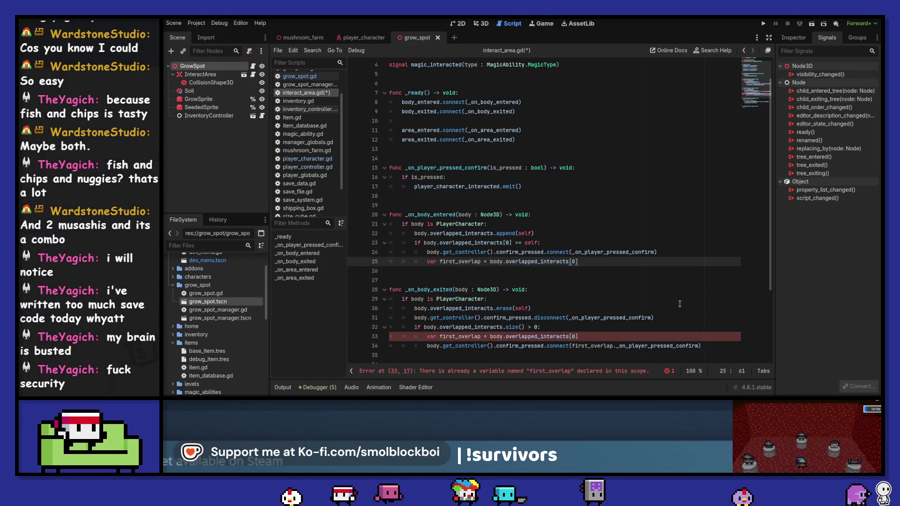
key(alt+Up)
key(alt+Up)
key(shift+Tab)
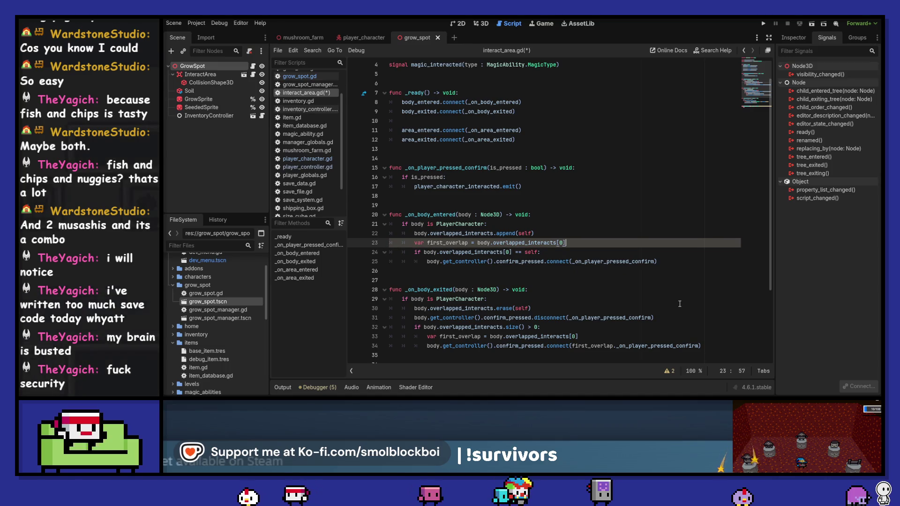
key(Home)
key(Right)
key(Right)
key(Right)
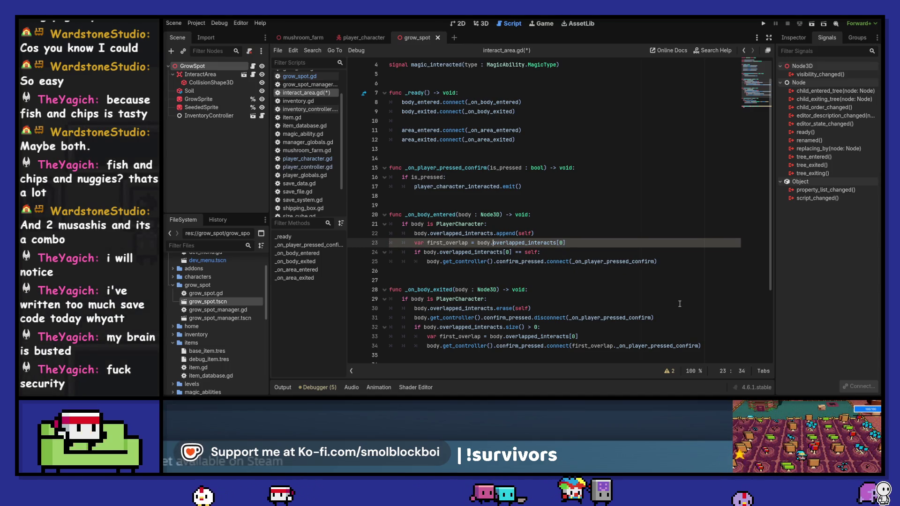
key(Down)
key(ctrl+shift+Right)
key(ctrl+shift+Right)
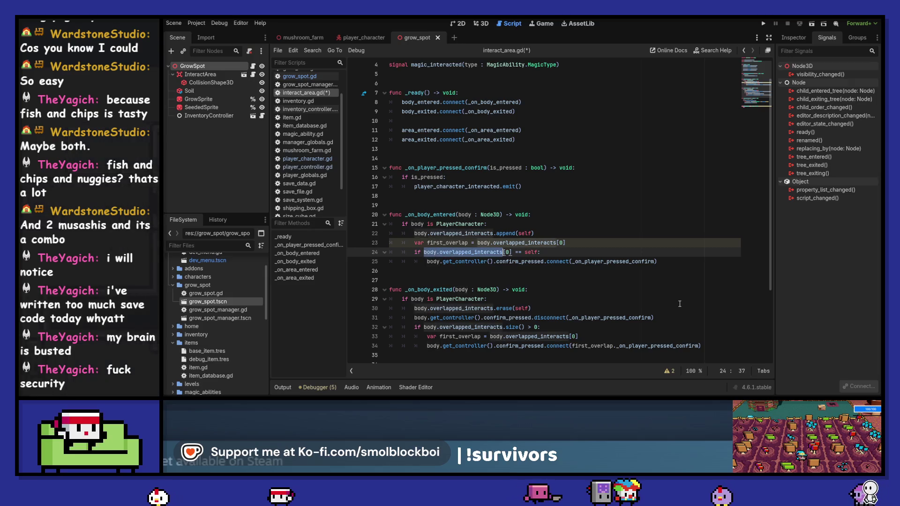
key(ctrl+shift+Right)
text(first_overlap)
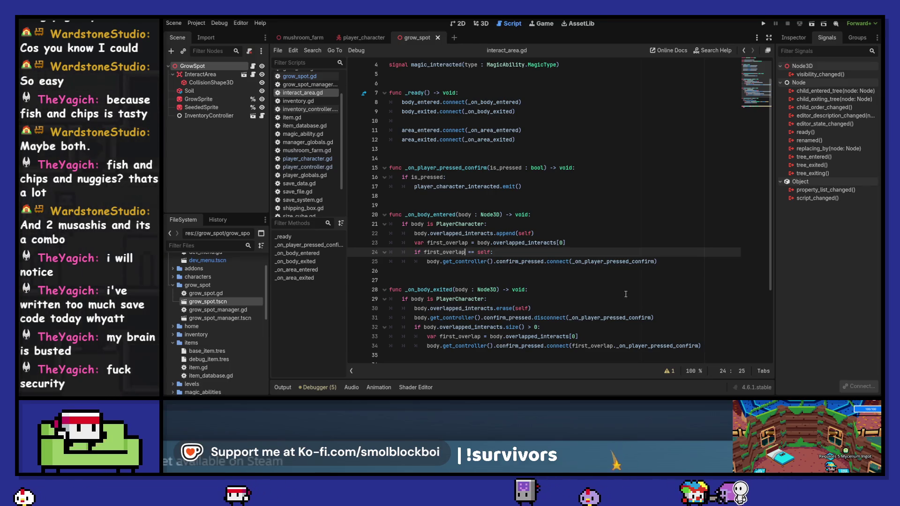
scroll(629, 295, down, 1)
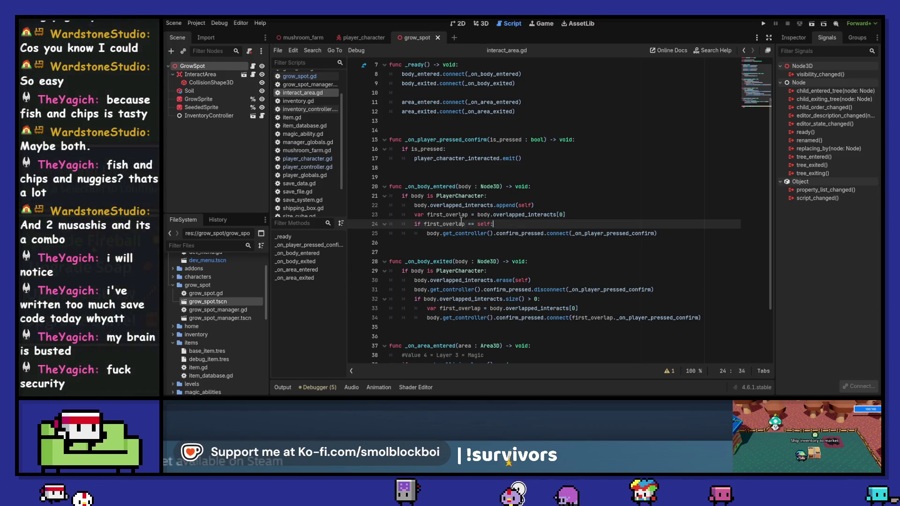
Step: Wrap _on_body_exited's connect call in an 'if first_overlap == self:' guard and save
click(603, 307)
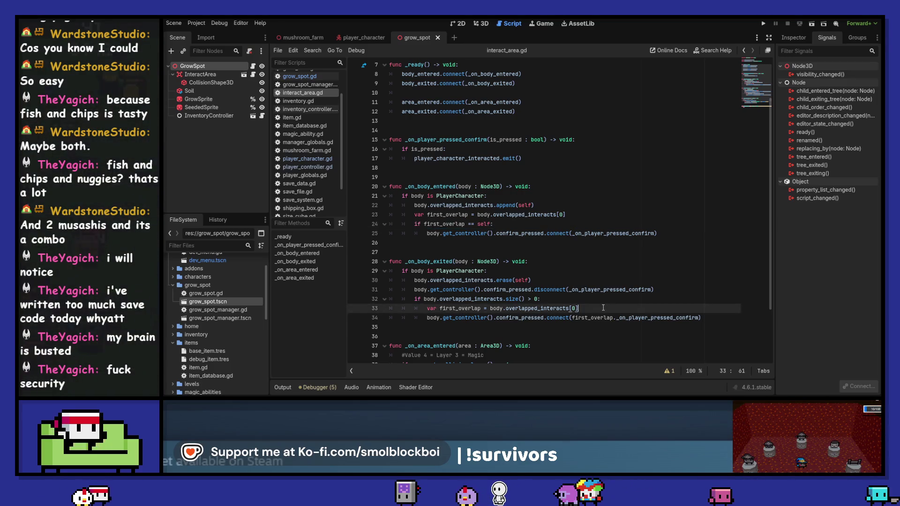
key(Return)
key(ctrl+v)
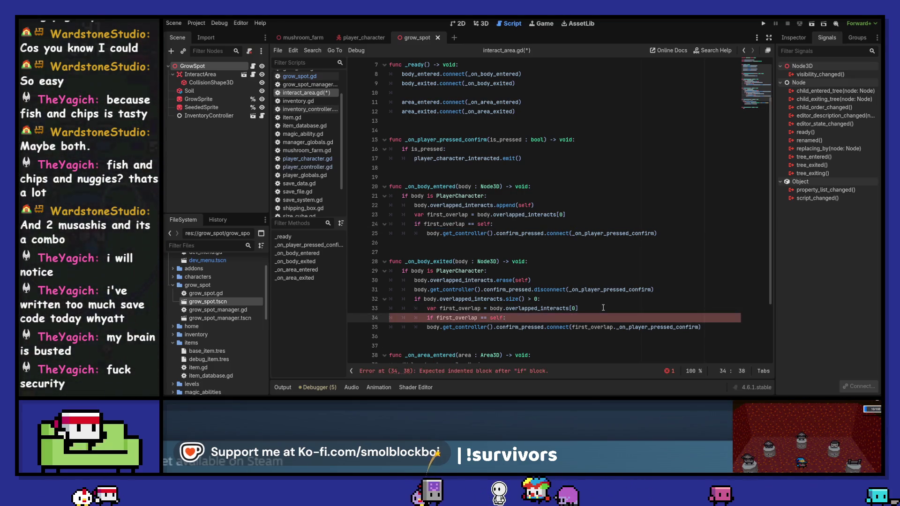
key(Down)
key(Tab)
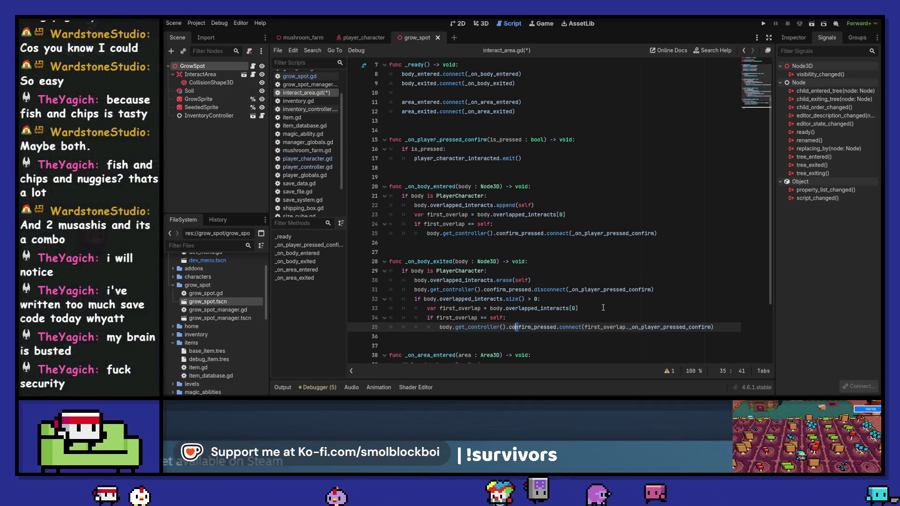
key(ctrl+Right)
key(ctrl+Right)
key(Right)
key(ctrl+shift+Right)
key(shift+Right)
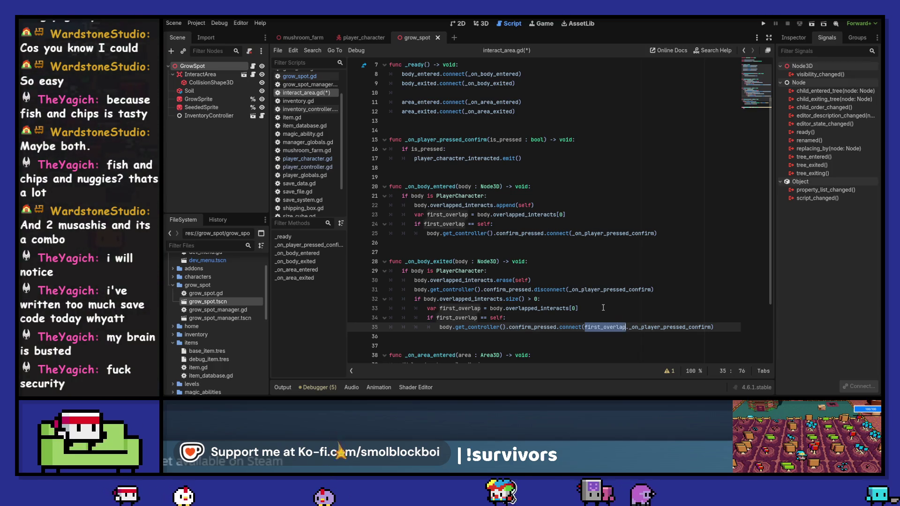
key(BackSpace)
key(ctrl+s)
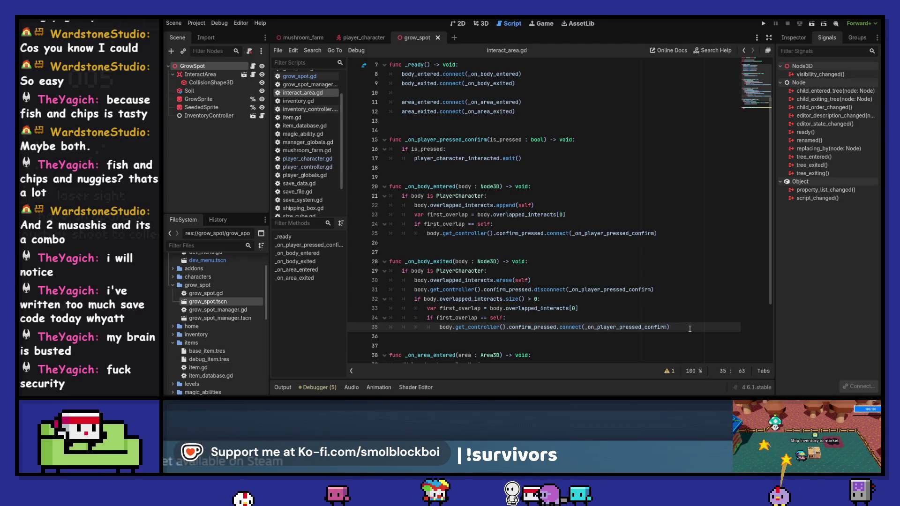
mouse_move(690, 328)
mouse_down()
mouse_move(370, 307)
mouse_move(365, 299)
mouse_up()
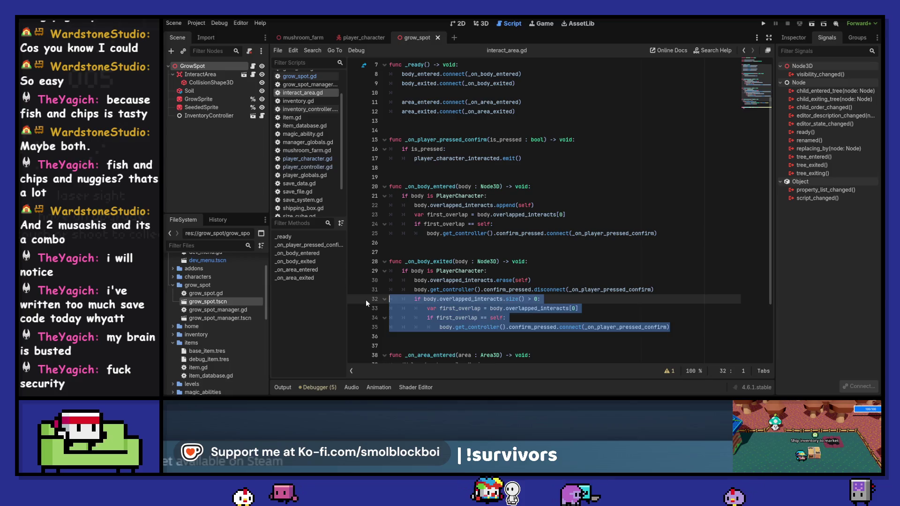
Step: Delete the first_overlap lines from both body handlers, outdent the connect call, save, and open player_controller.gd
key(BackSpace)
key(BackSpace)
drag(671, 232, 412, 215)
click(540, 234)
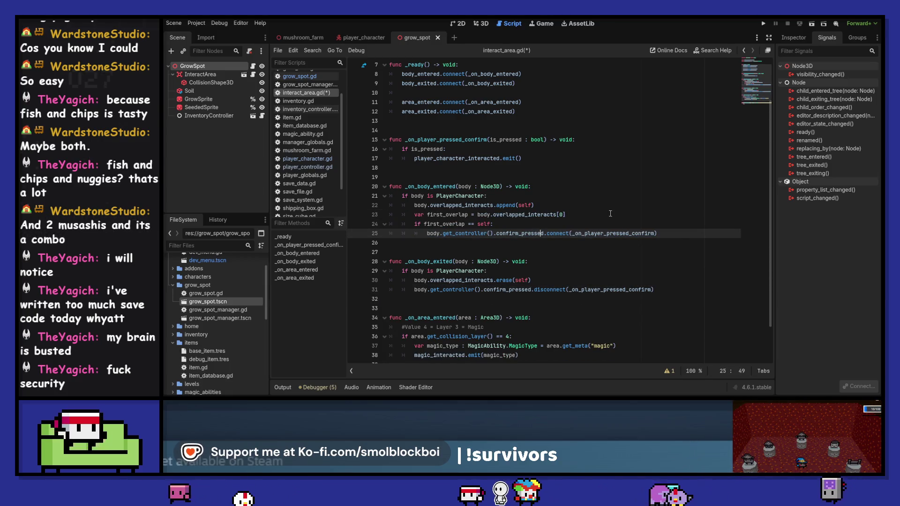
mouse_move(506, 227)
mouse_down()
mouse_move(504, 216)
mouse_move(518, 216)
mouse_up()
key(BackSpace)
key(BackSpace)
key(shift+Tab)
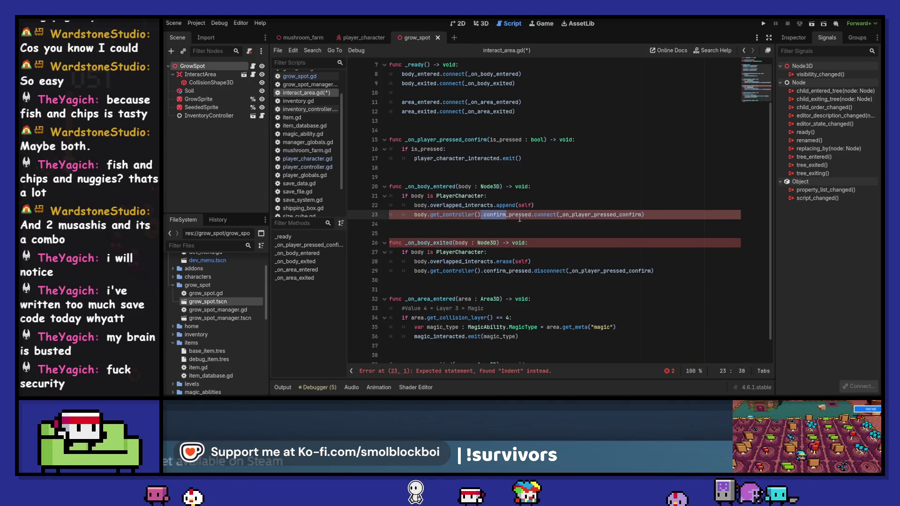
key(ctrl+s)
click(522, 214)
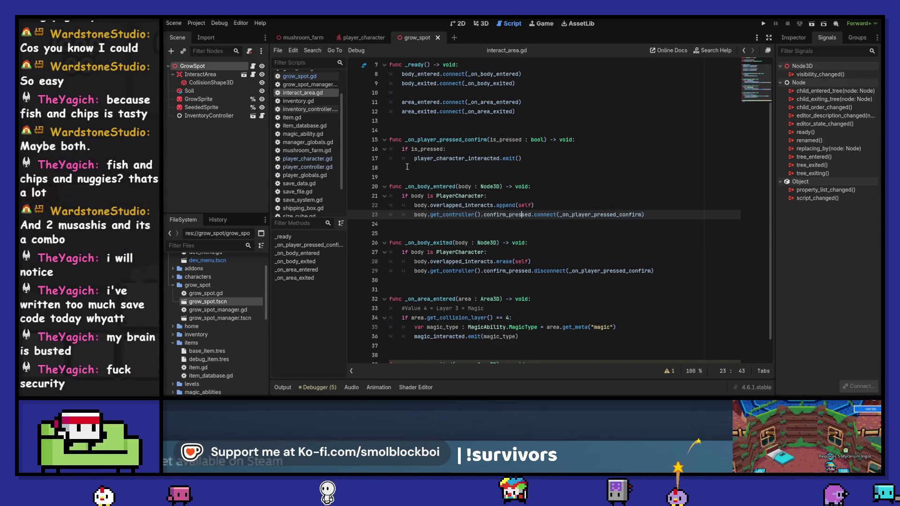
click(320, 167)
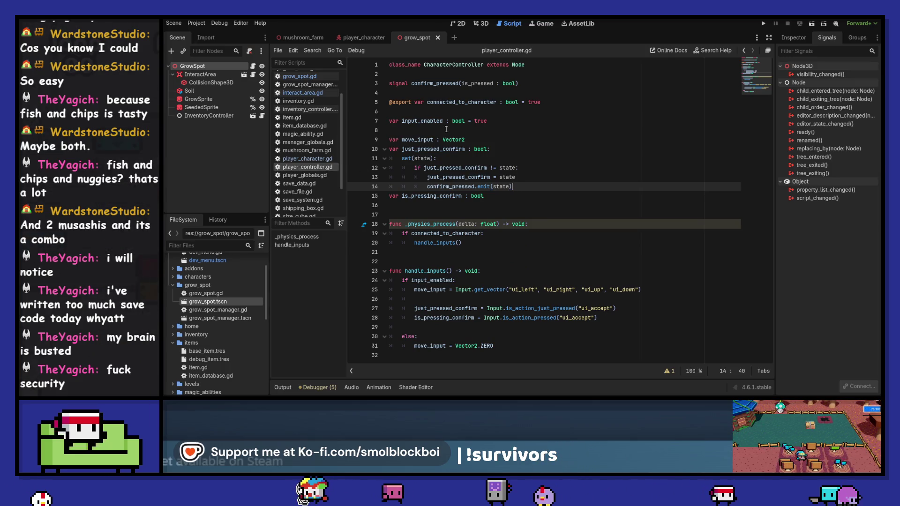
Step: Delete the overlapped_interacts declaration from player_character.gd and save it
click(360, 37)
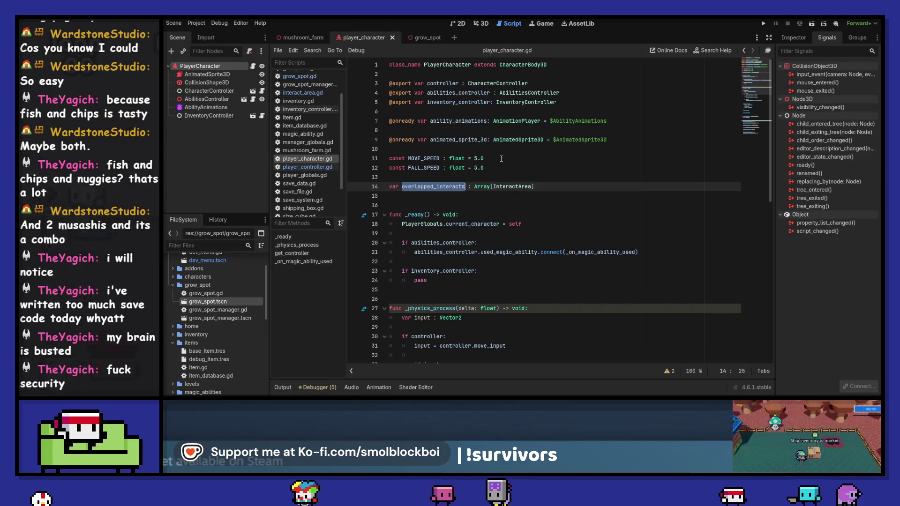
drag(572, 187, 336, 187)
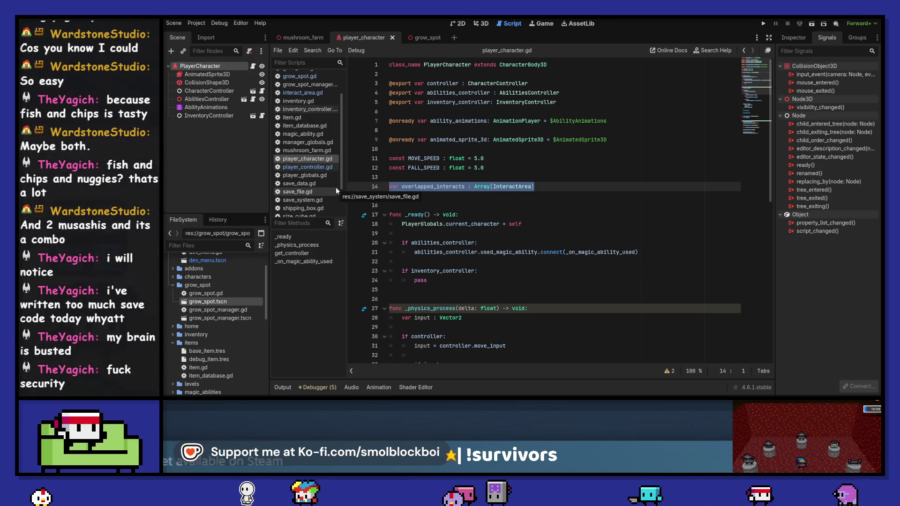
key(BackSpace)
key(BackSpace)
key(BackSpace)
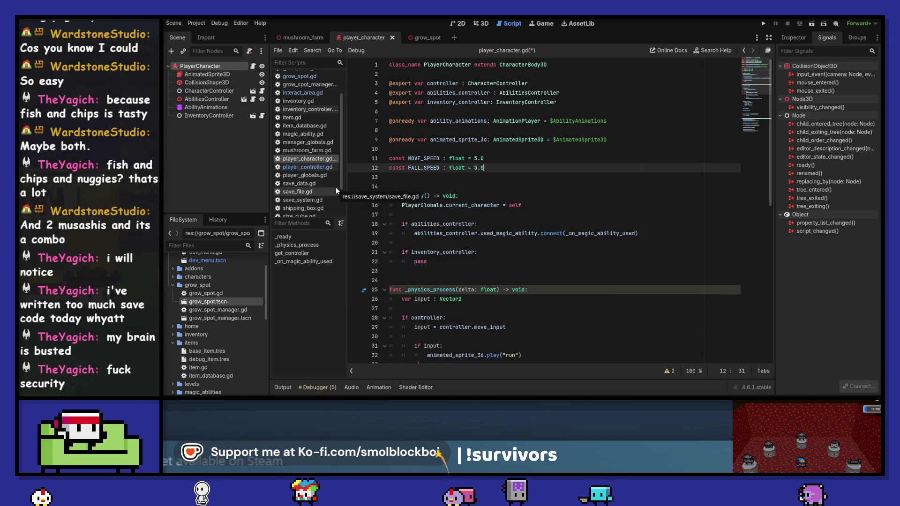
key(ctrl+s)
Step: Add 'var overlapped_interacts : Array[InteractArea]' to player_controller.gd and save
click(328, 170)
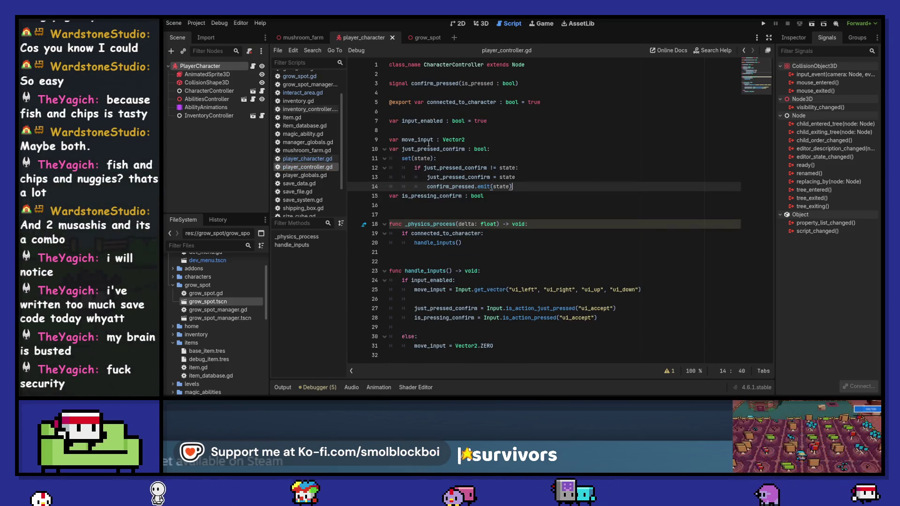
click(436, 113)
key(Return)
key(Return)
key(Up)
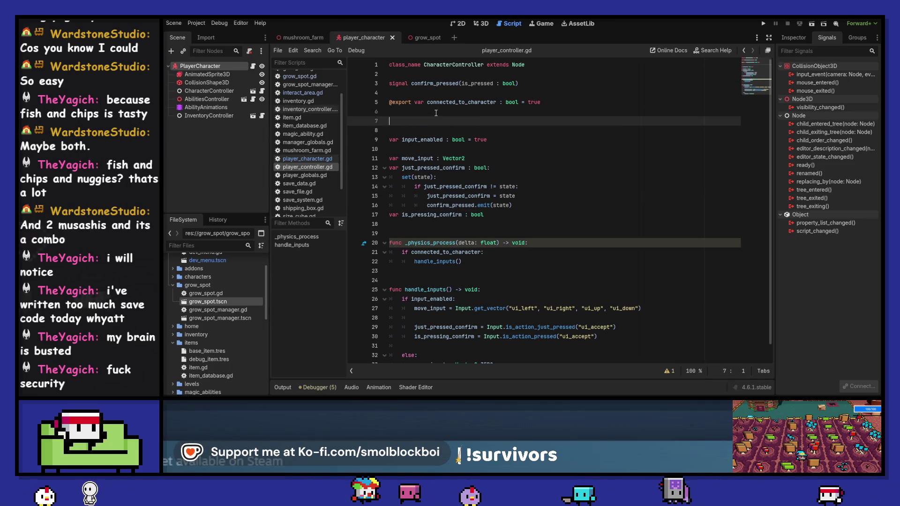
text(var overlapped_interacts : Array[InteractArea])
key(ctrl+s)
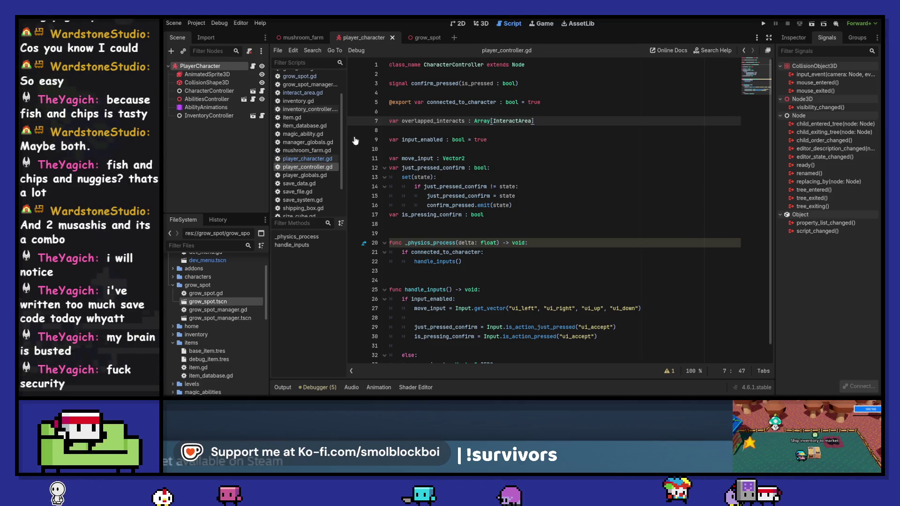
click(310, 91)
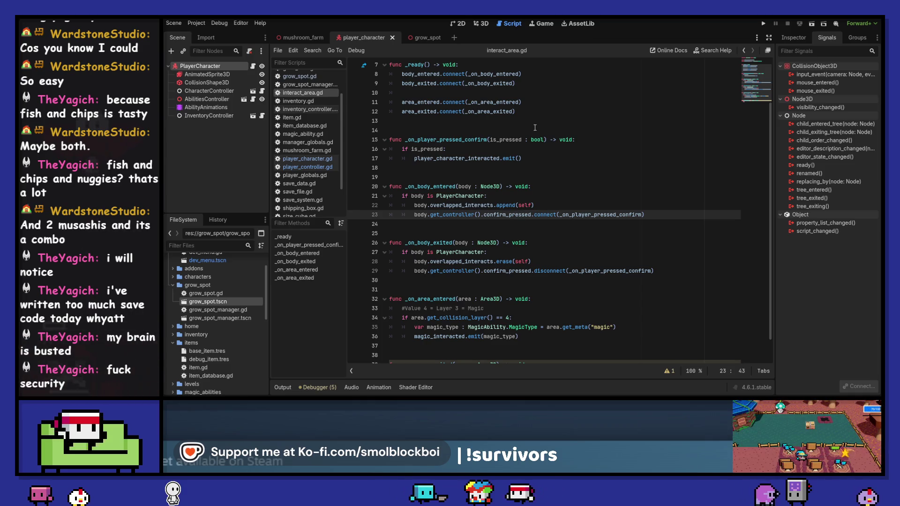
click(502, 192)
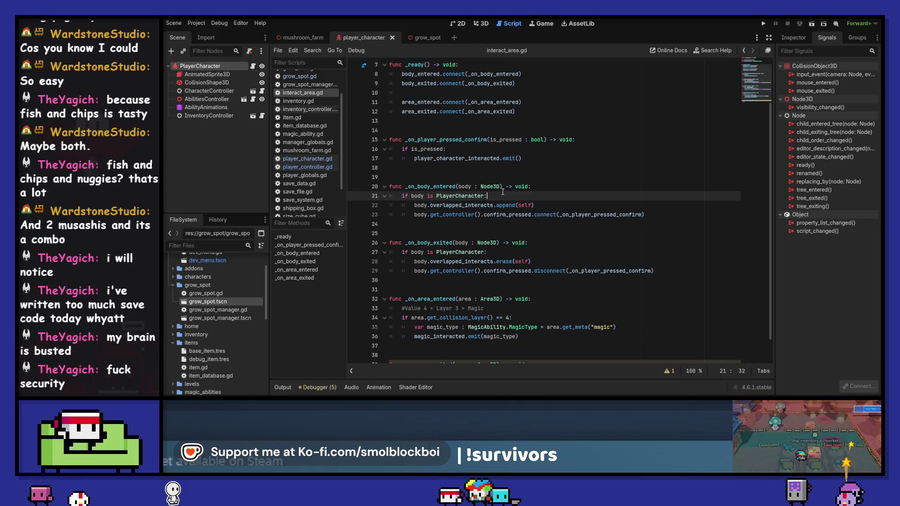
click(321, 159)
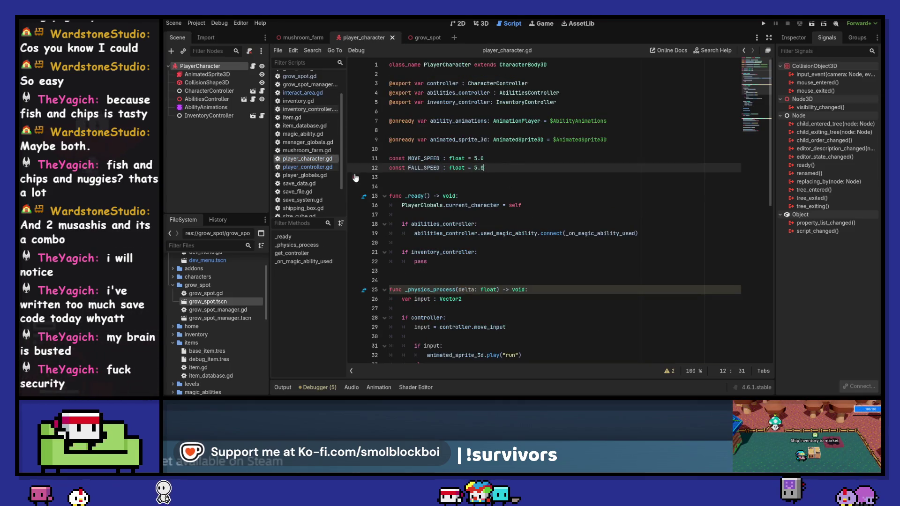
click(322, 167)
scroll(538, 210, down, 1)
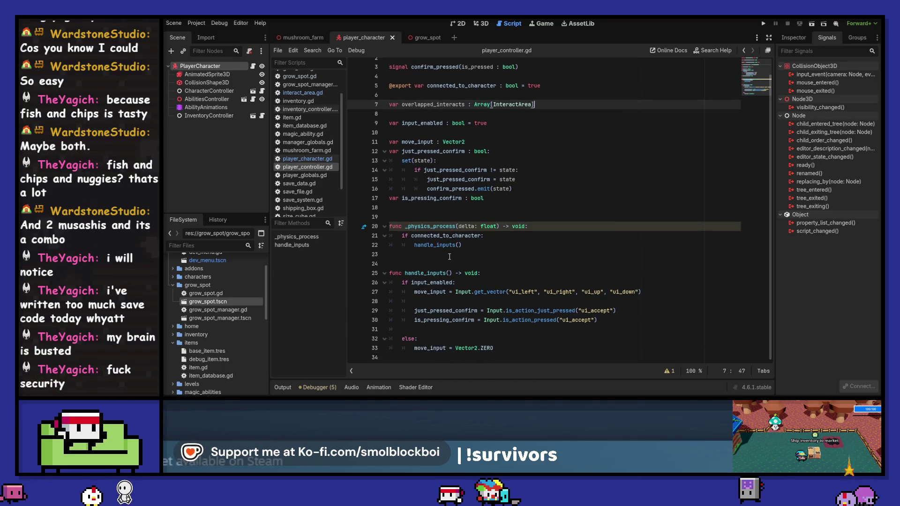
click(469, 357)
Step: Write func add_interact_overlap with an InteractArea parameter, returning void, with a pass body
key(Return)
key(Return)
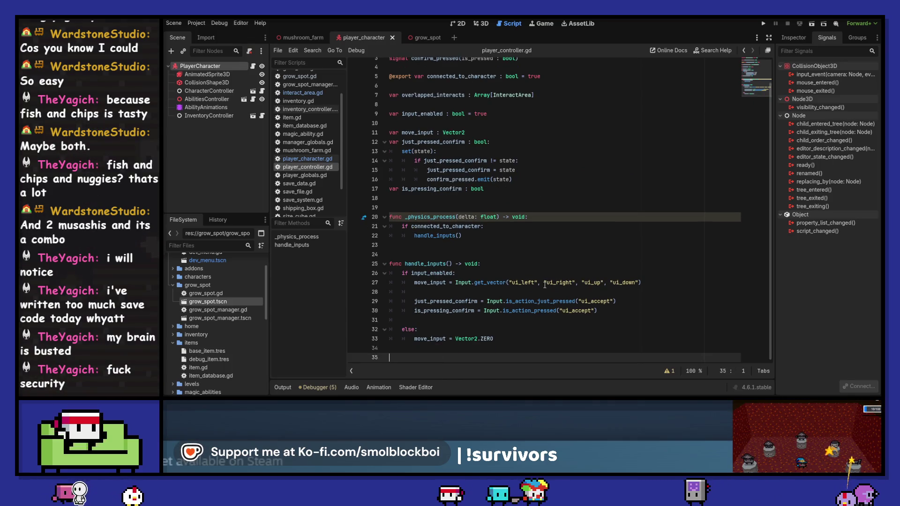
text(func )
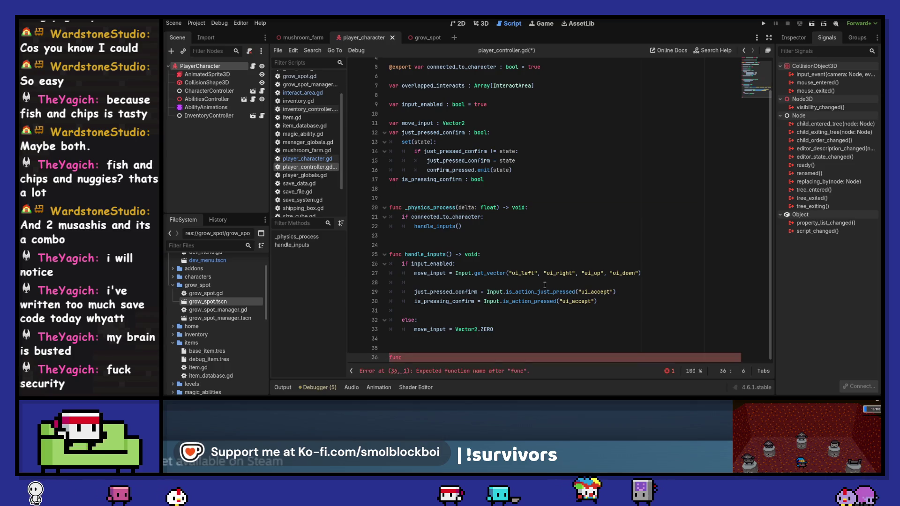
text(add)
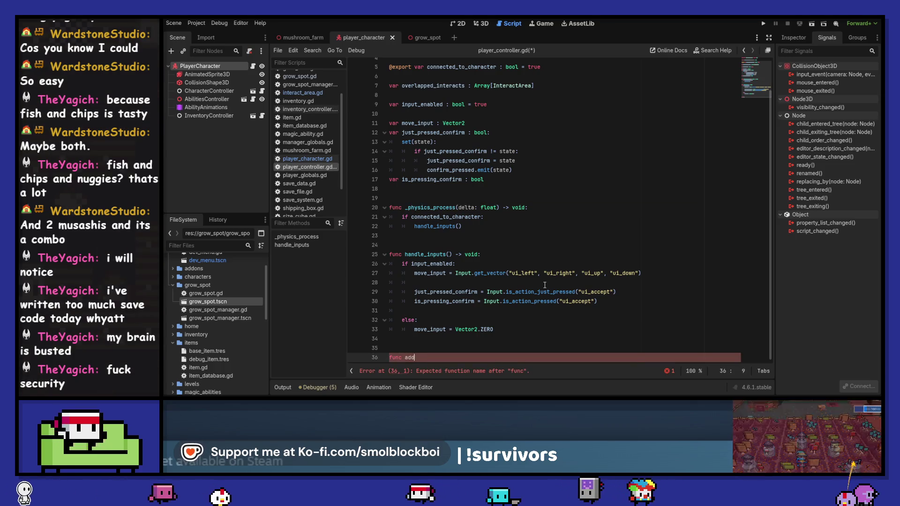
text(_interact_)
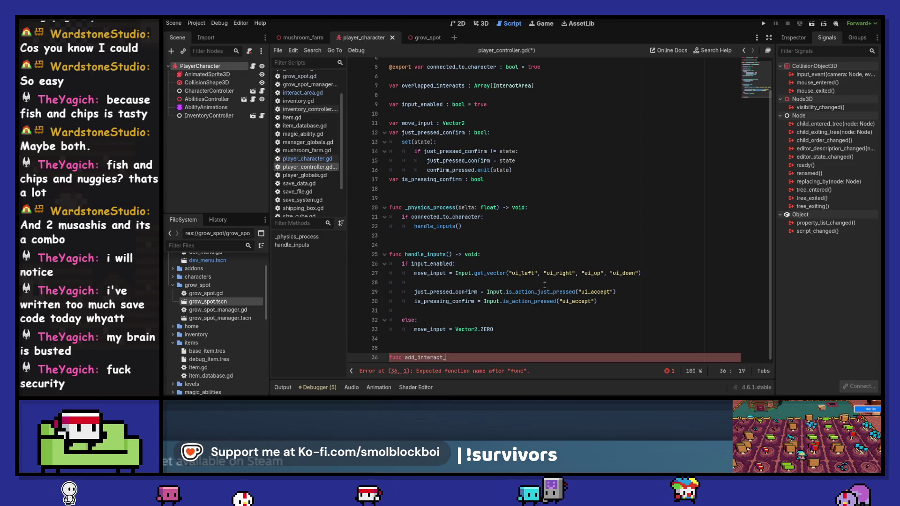
text(overlap())
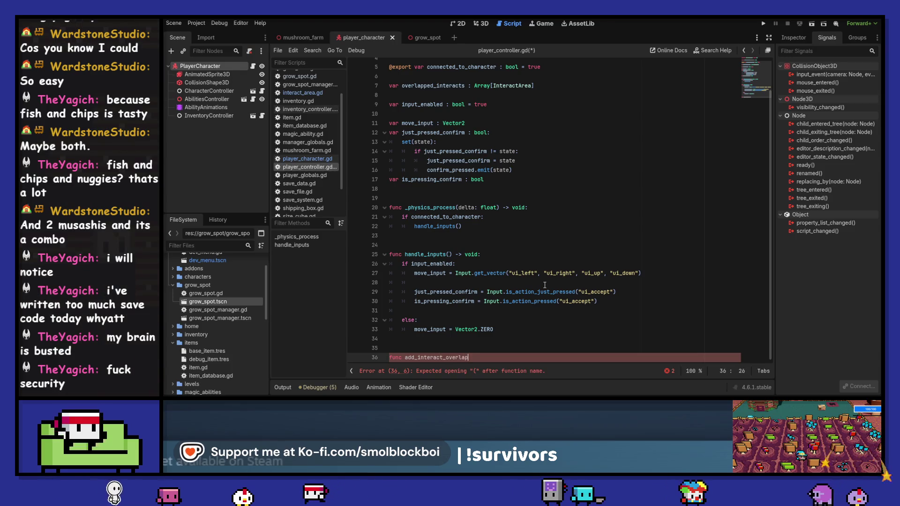
key(Left)
text(in)
key(BackSpace)
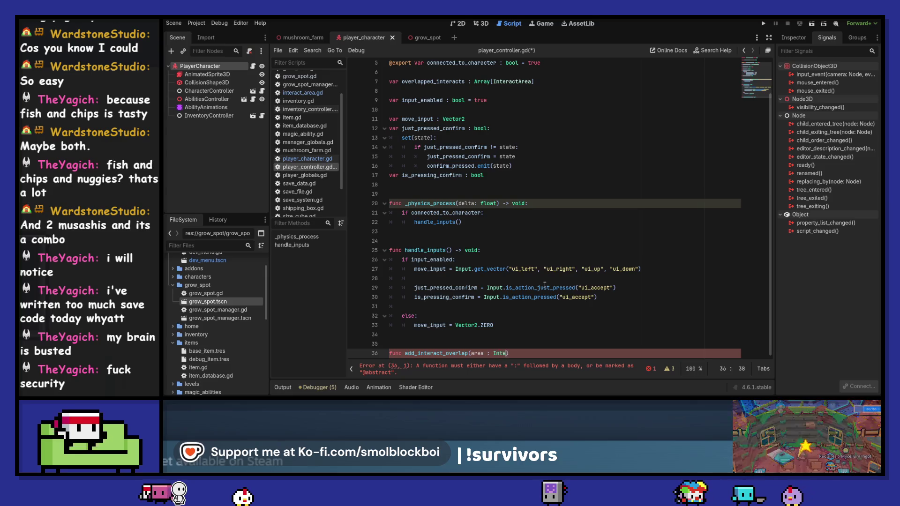
text(Interact)
key(Return)
key(End)
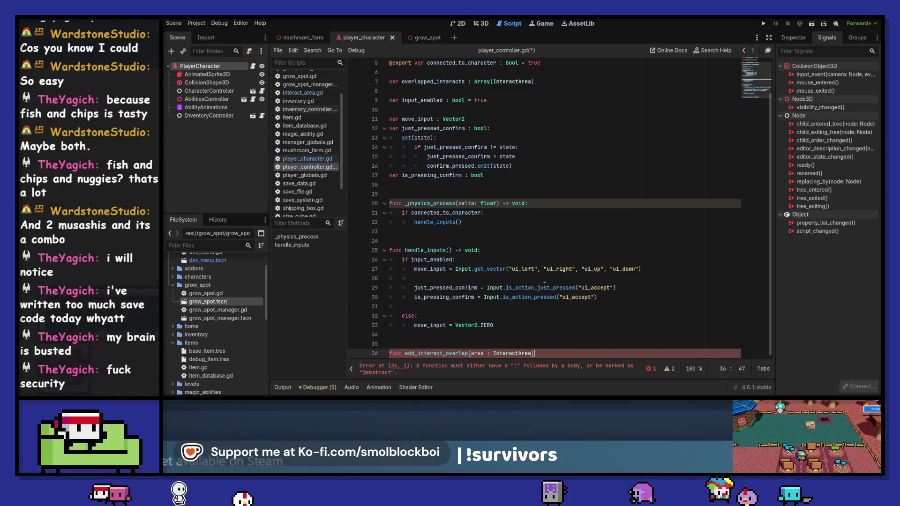
text(-> void:)
key(Return)
text(pass)
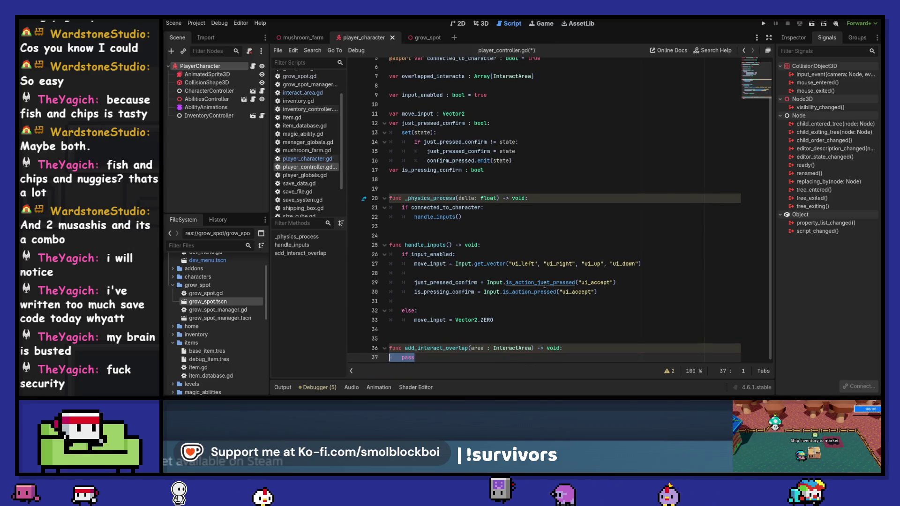
Step: Duplicate it as remove_interact_overlap and save player_controller.gd
key(Home)
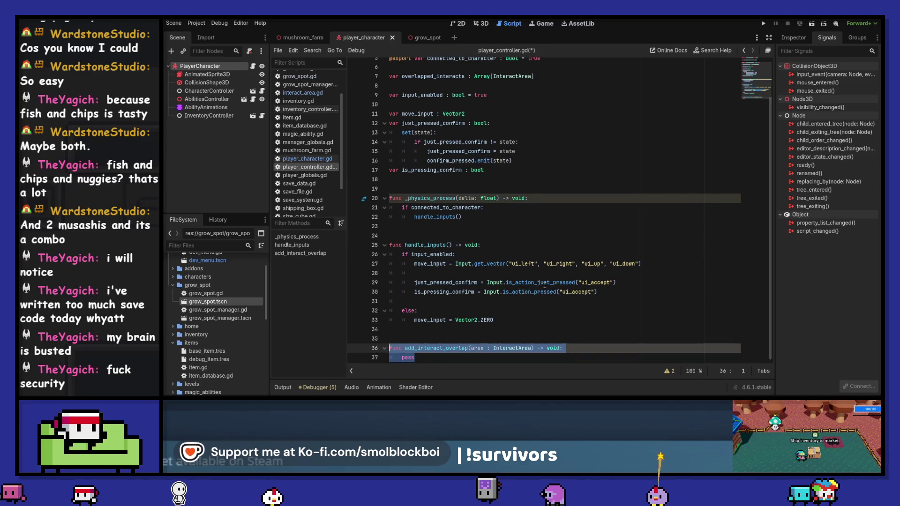
key(End)
key(Return)
key(Return)
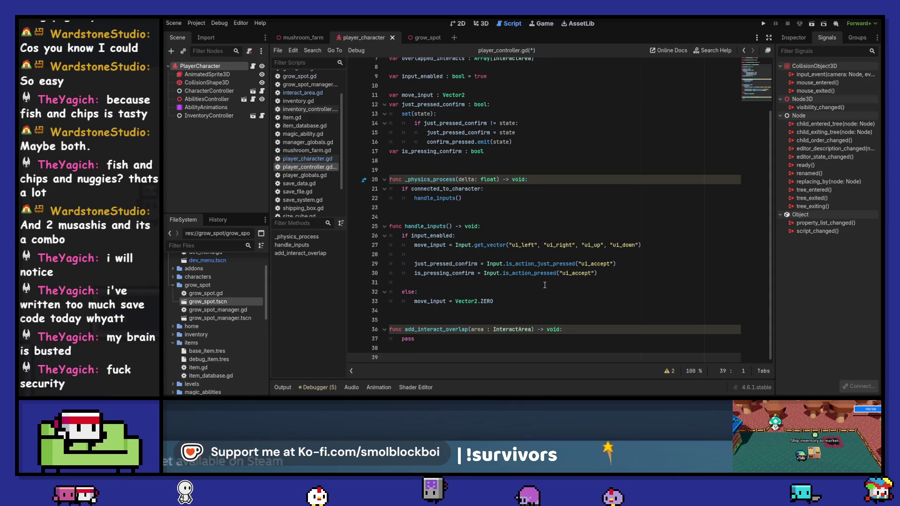
text(func add_interact_overlap(area : InteractArea) -> void: 	pass)
key(BackSpace)
key(BackSpace)
key(BackSpace)
text(remove)
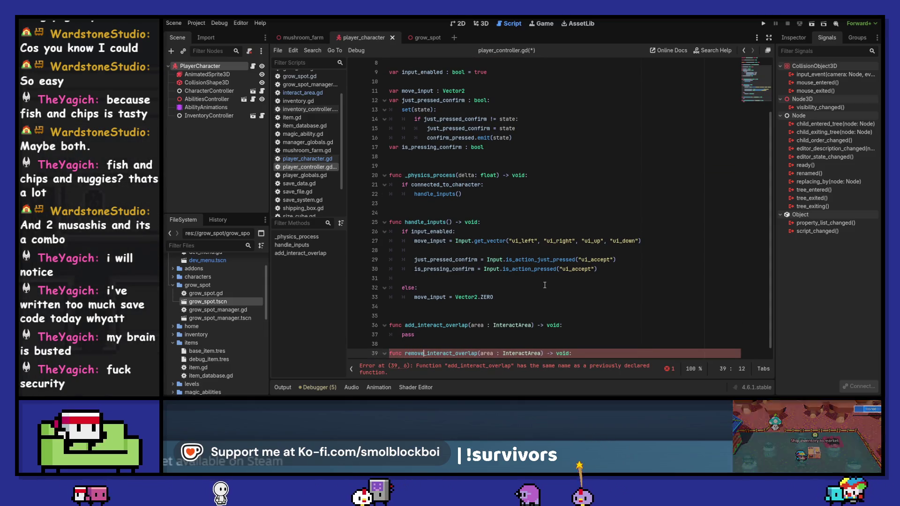
key(ctrl+shift+Return)
key(ctrl+s)
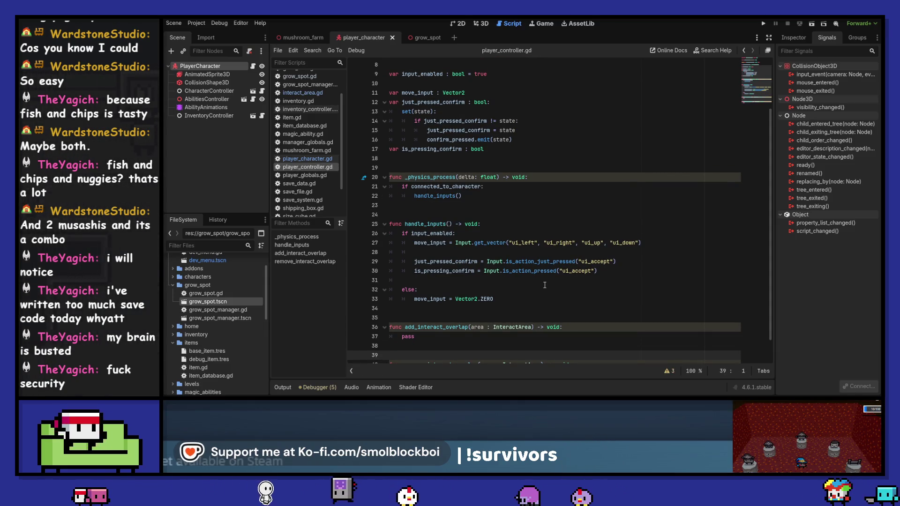
click(453, 327)
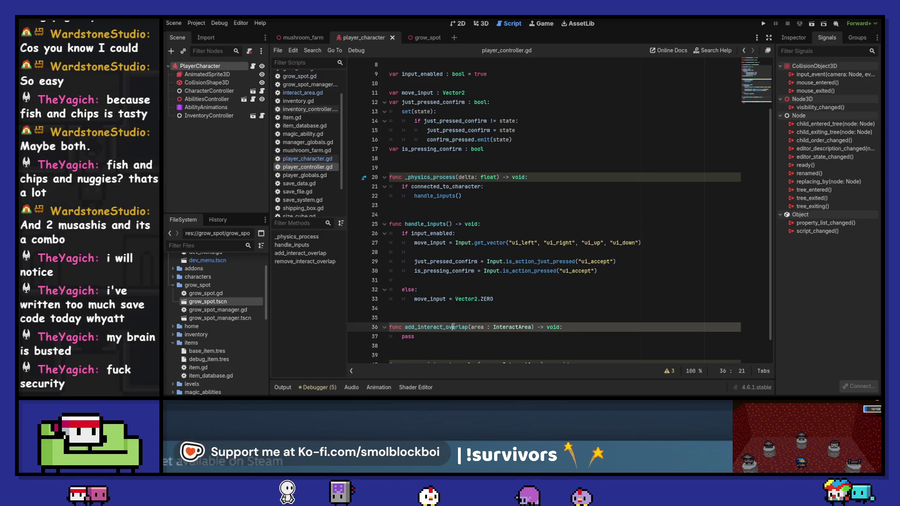
click(317, 92)
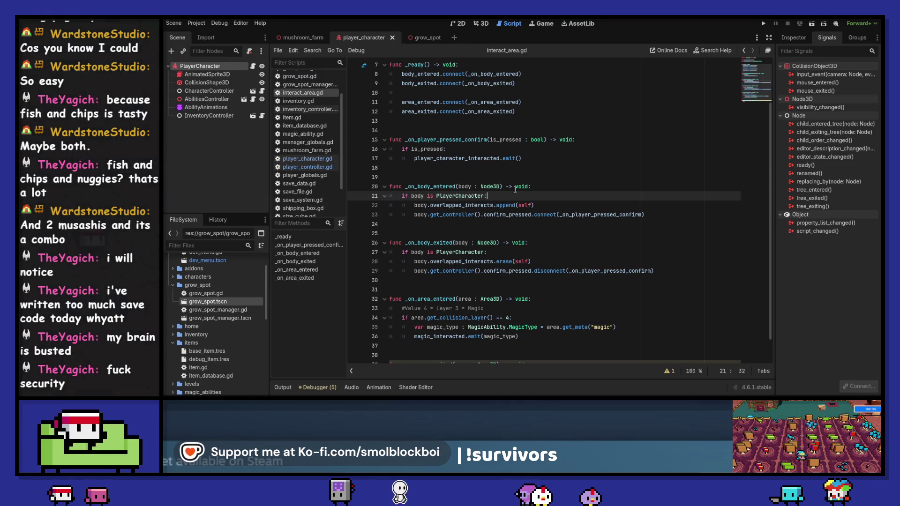
Step: Insert body.controller.add_interact_overlap(self) into _on_body_entered
key(Return)
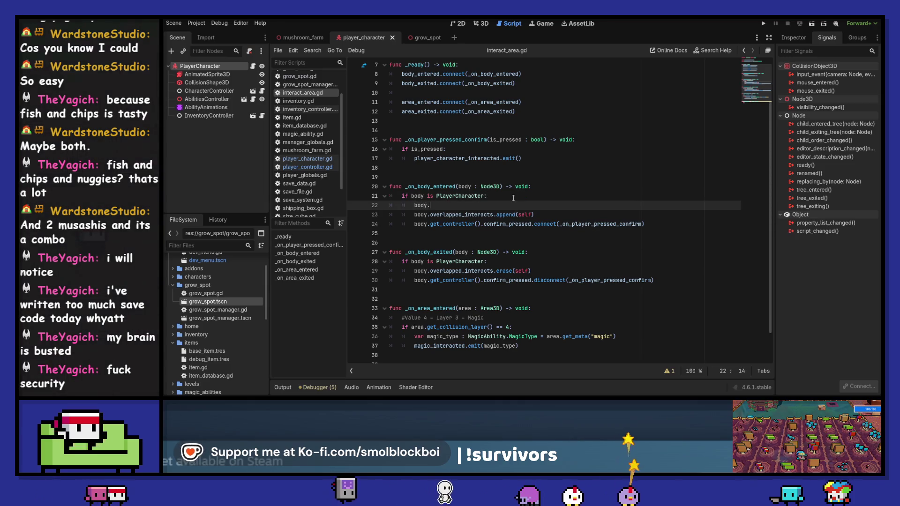
text(body.controller.add_interact_overlap)
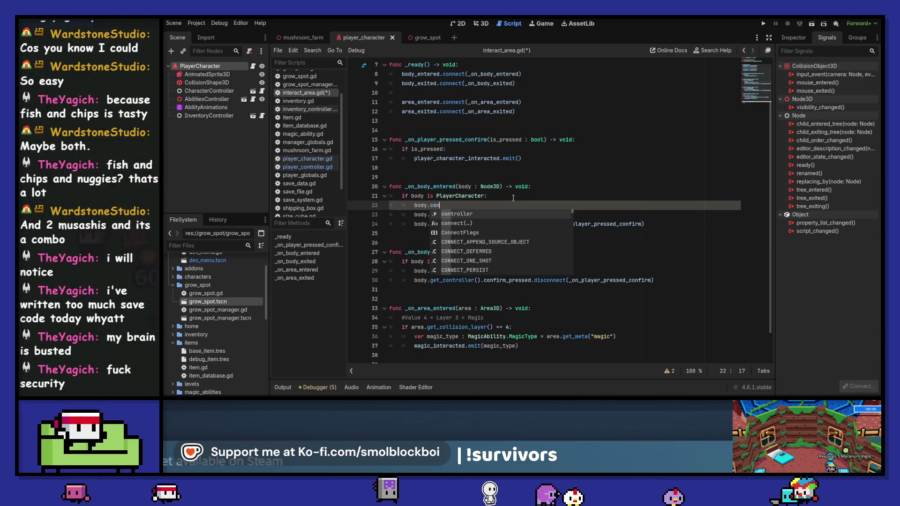
key(Return)
text(add_interact_overlap)
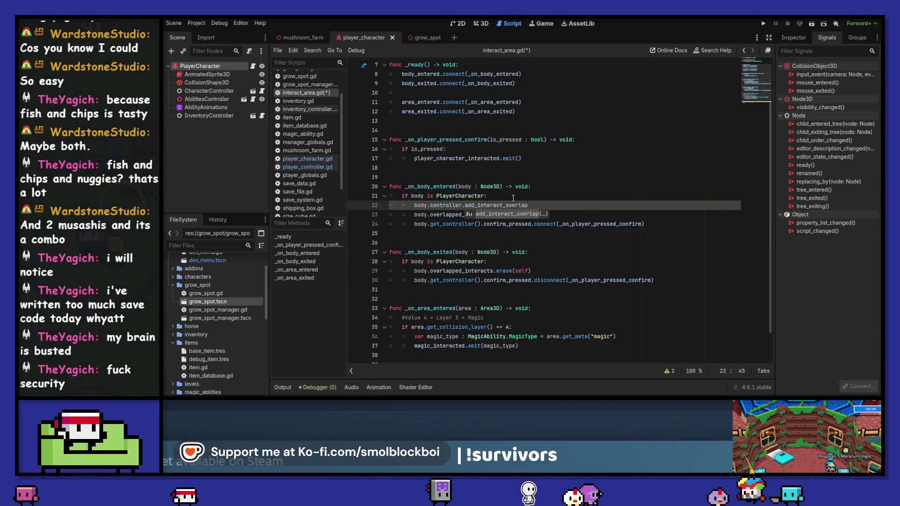
key(Return)
text(self)
key(shift+Down)
key(shift+Down)
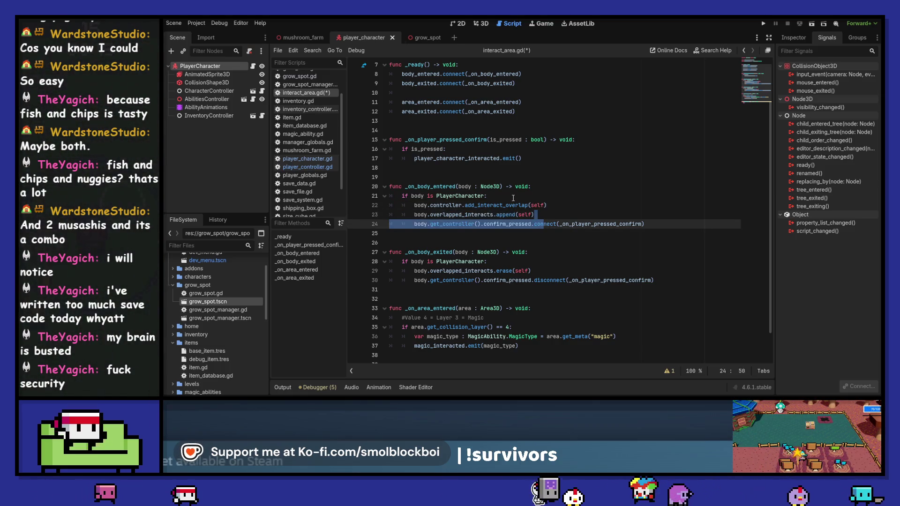
Step: Copy the confirm_pressed connect line for reuse in player_controller.gd
click(548, 218)
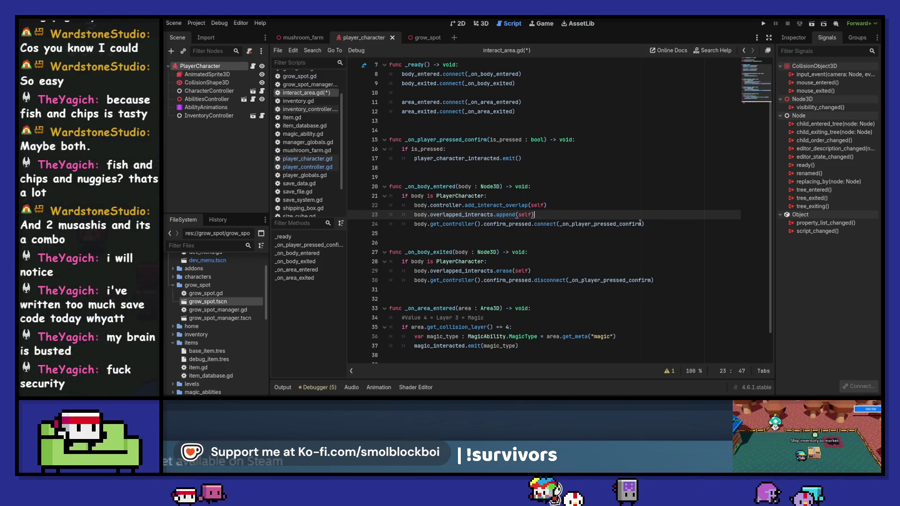
drag(674, 222, 406, 223)
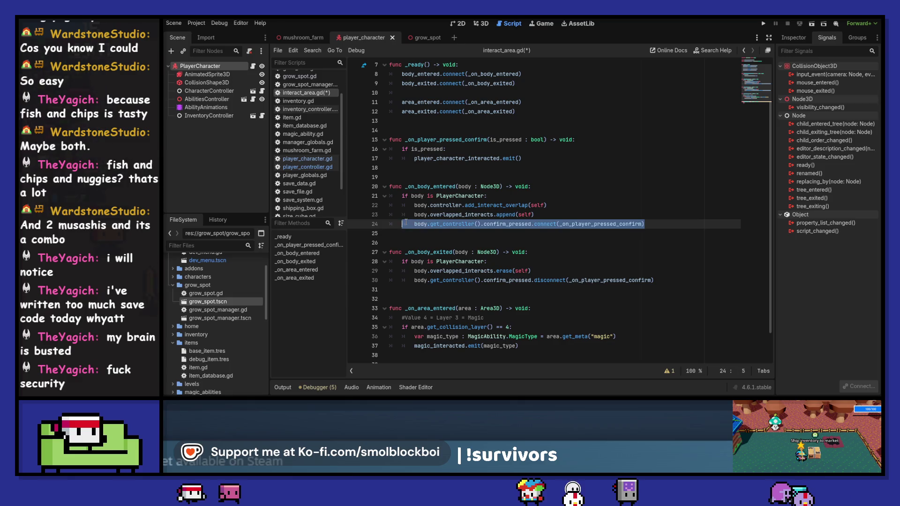
key(ctrl+c)
click(323, 166)
Step: Paste the connect line into add_interact_overlap, targeting area._on_player_pressed_confirm
click(453, 310)
key(ctrl+v)
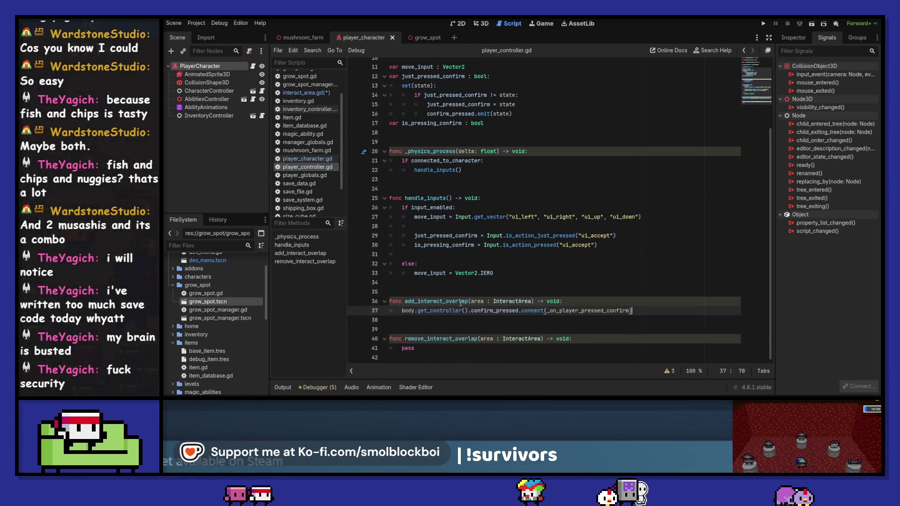
scroll(408, 317, down, 1)
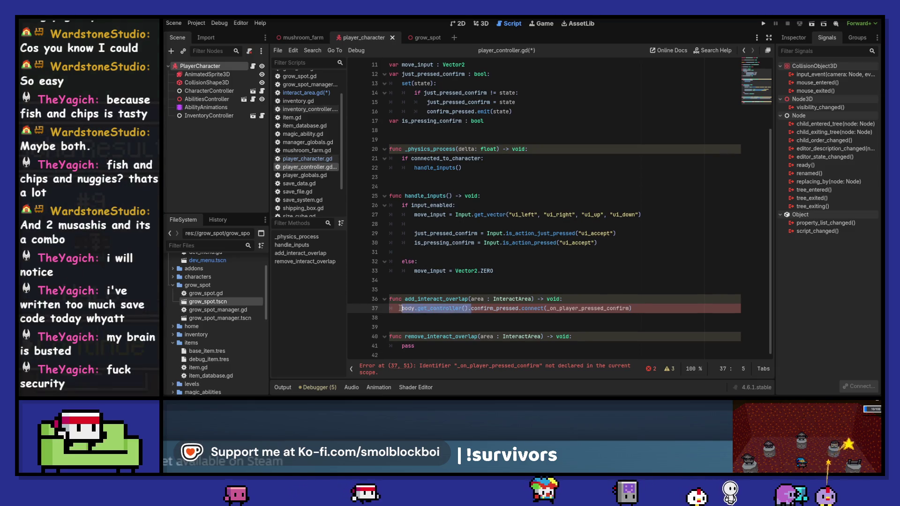
key(BackSpace)
click(478, 308)
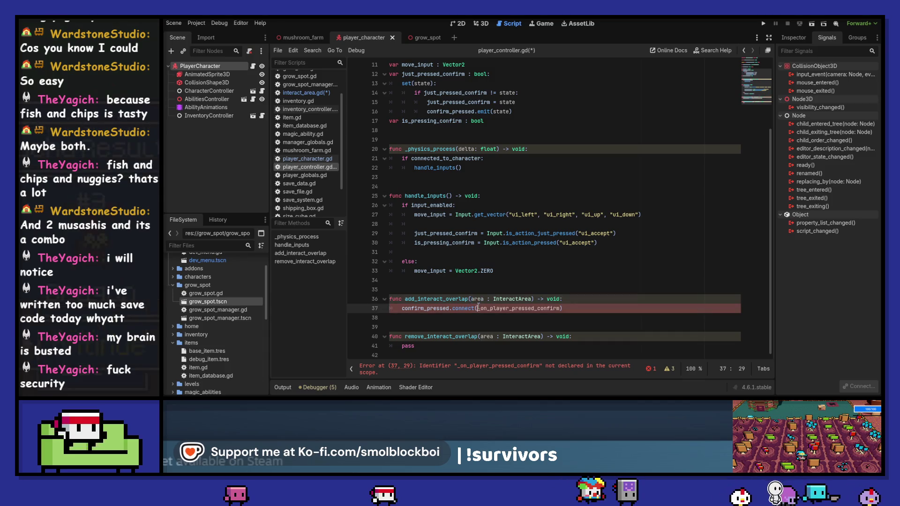
text(area.)
key(Escape)
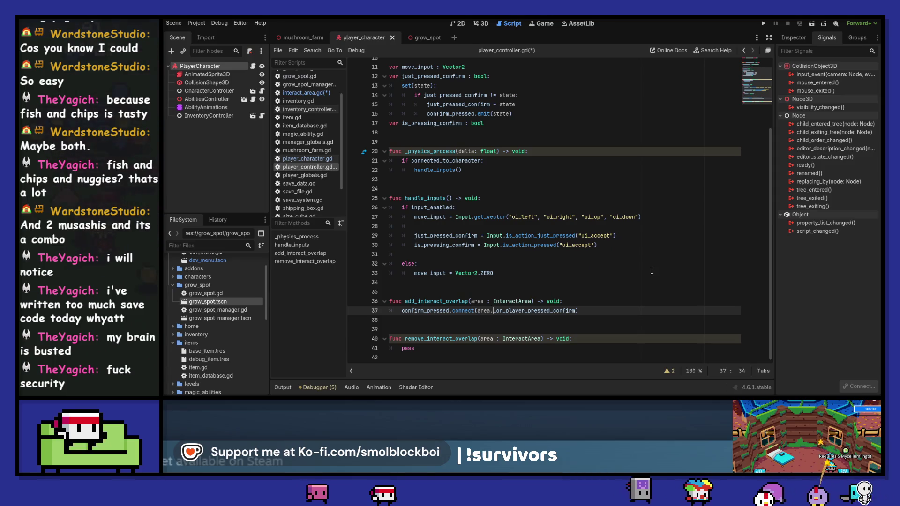
Step: Duplicate it into remove_interact_overlap as a disconnect call and save
key(ctrl+shift+d)
key(alt+Down)
key(alt+Down)
key(alt+Down)
key(Down)
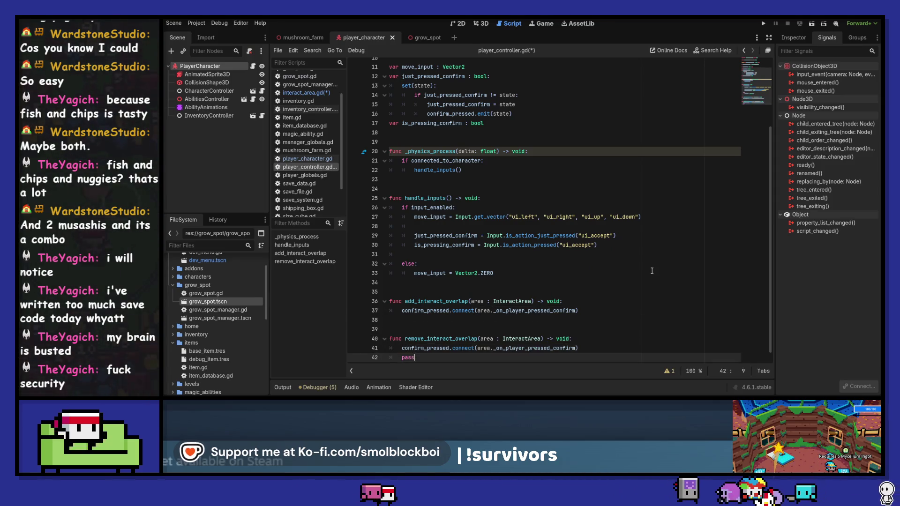
key(Left)
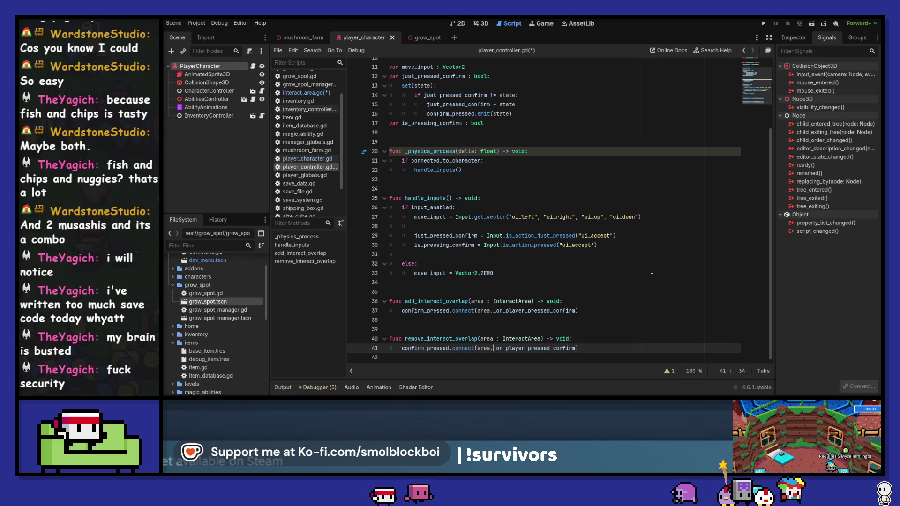
key(ctrl+Left)
key(ctrl+Left)
key(ctrl+Left)
key(ctrl+s)
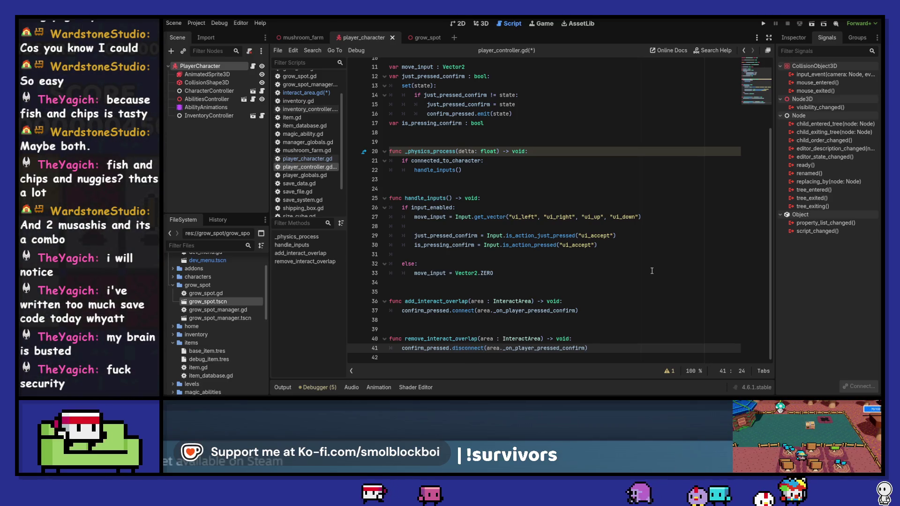
click(302, 93)
scroll(608, 261, down, 2)
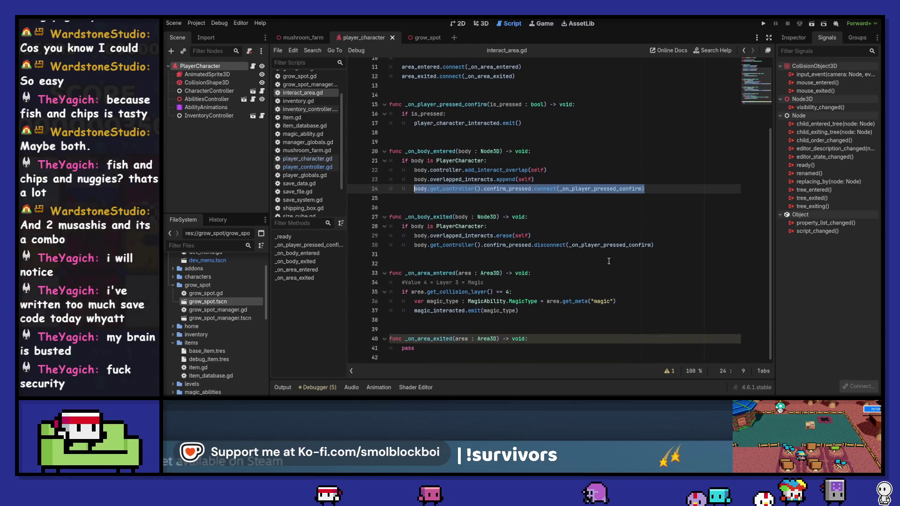
Step: Delete the append and connect lines from _on_body_entered and the disconnect line from _on_body_exited, then open player_character.gd
drag(675, 246, 673, 239)
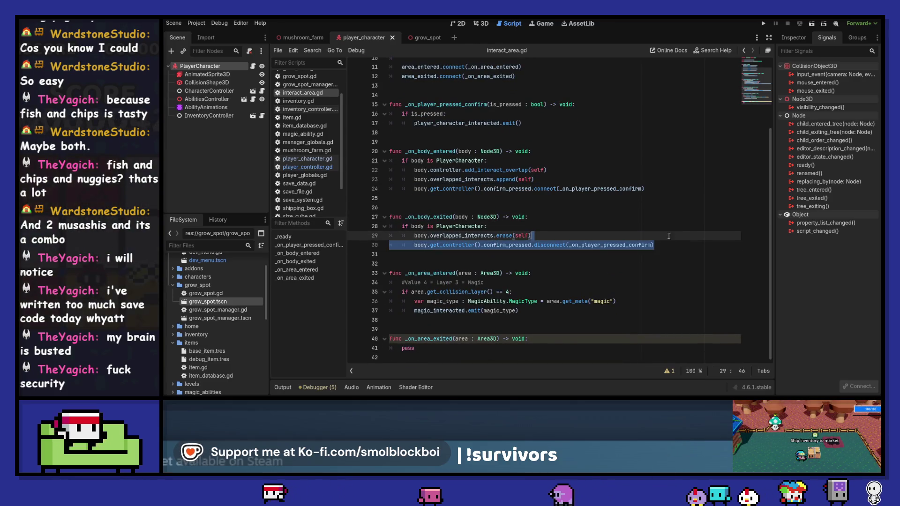
drag(659, 194, 645, 173)
key(BackSpace)
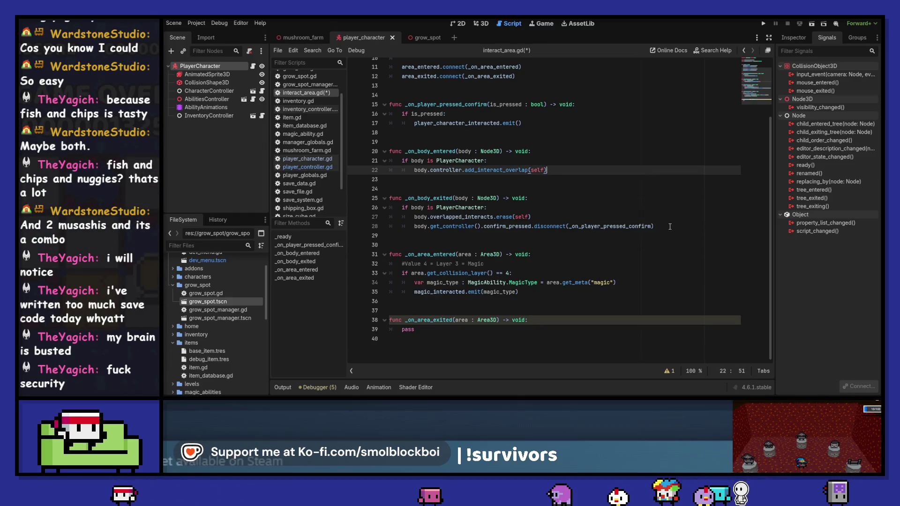
drag(669, 227, 667, 216)
key(BackSpace)
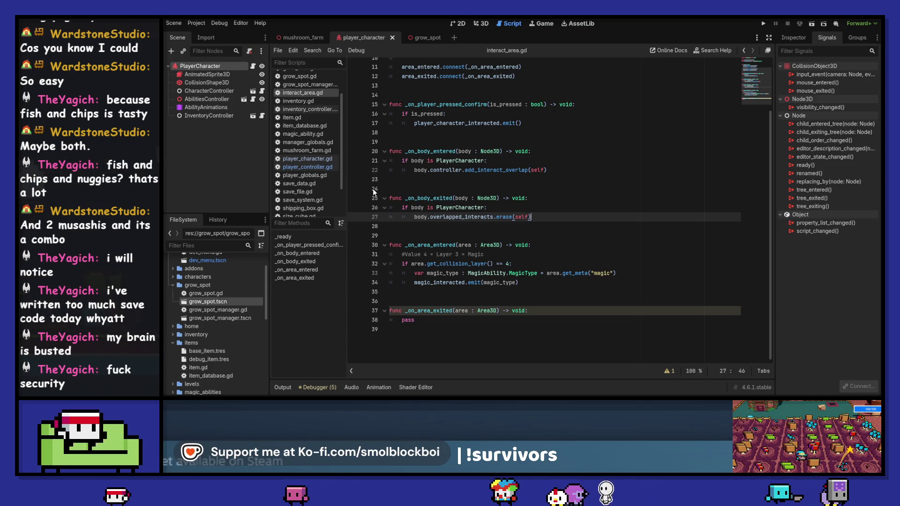
click(304, 168)
click(308, 160)
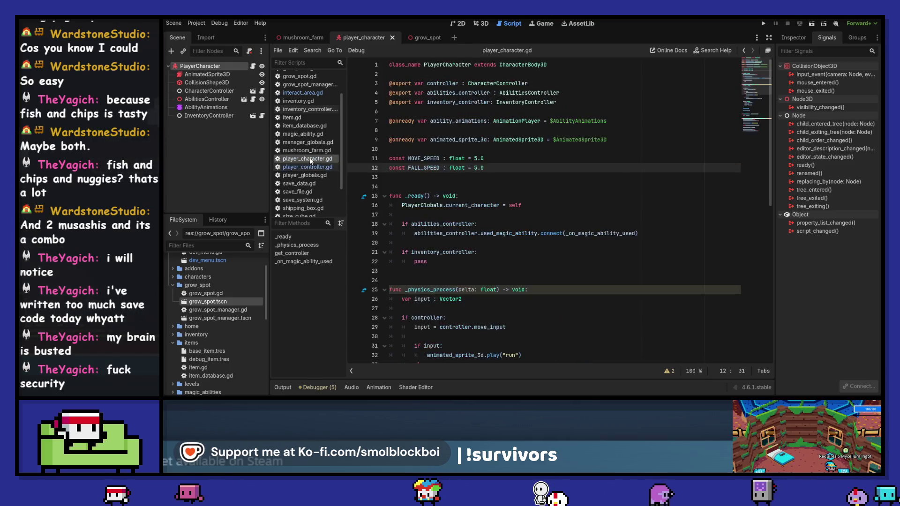
Step: In add_interact_overlap, add a confirm_pressed.is_connected check using the connect call's callback above it
click(305, 167)
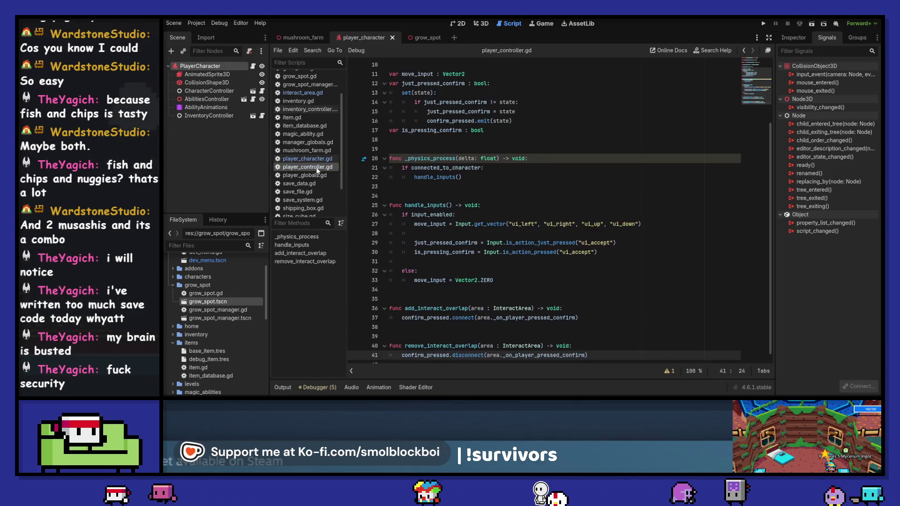
click(619, 302)
key(Return)
text(if con)
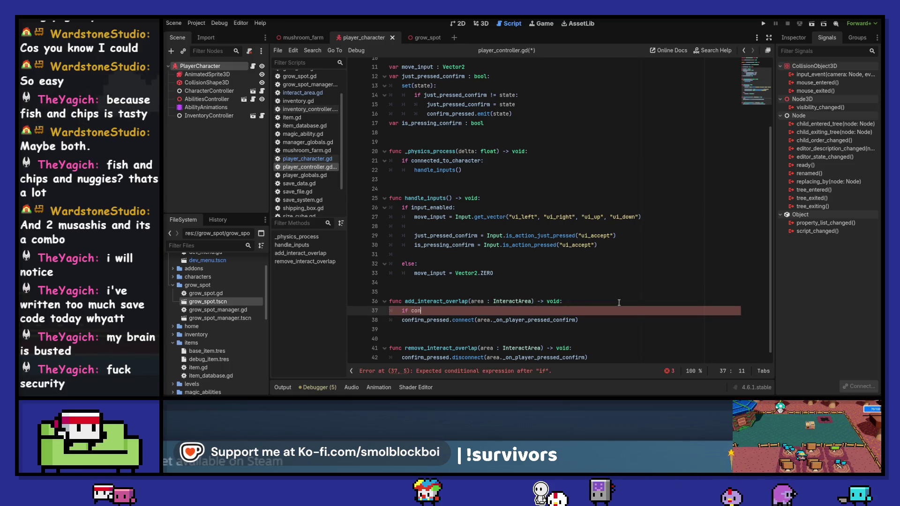
key(Return)
text(.)
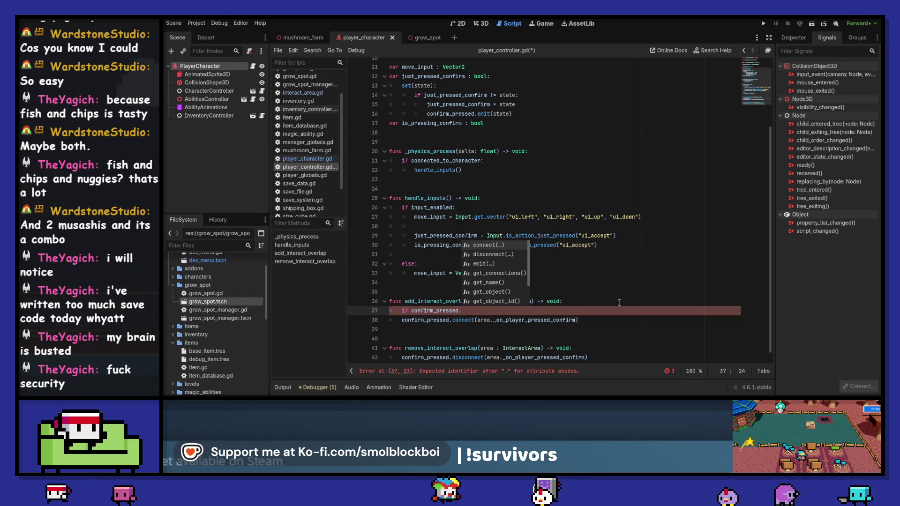
text(is_c)
key(Return)
key(Down)
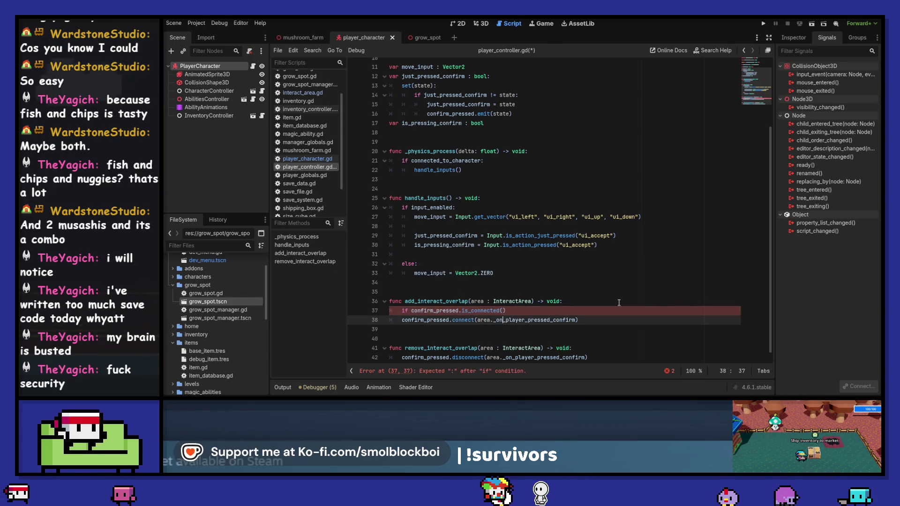
key(shift+End)
key(shift+Left)
key(ctrl+c)
key(Up)
key(End)
key(Left)
key(ctrl+v)
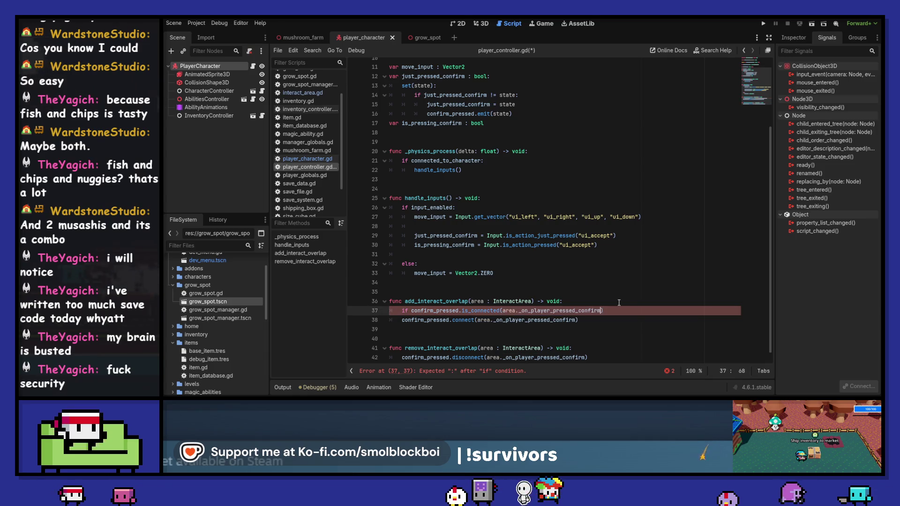
Step: Negate the condition so it reads 'if not confirm_pressed.is_connected(...)' above the connect call
key(Home)
key(ctrl+Right)
text(not)
key(ctrl+Right)
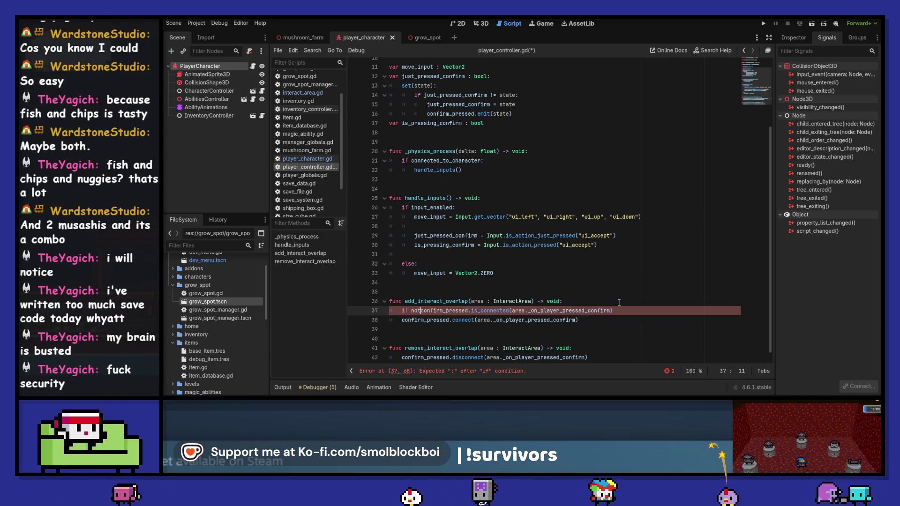
key(ctrl+Right)
key(ctrl+Right)
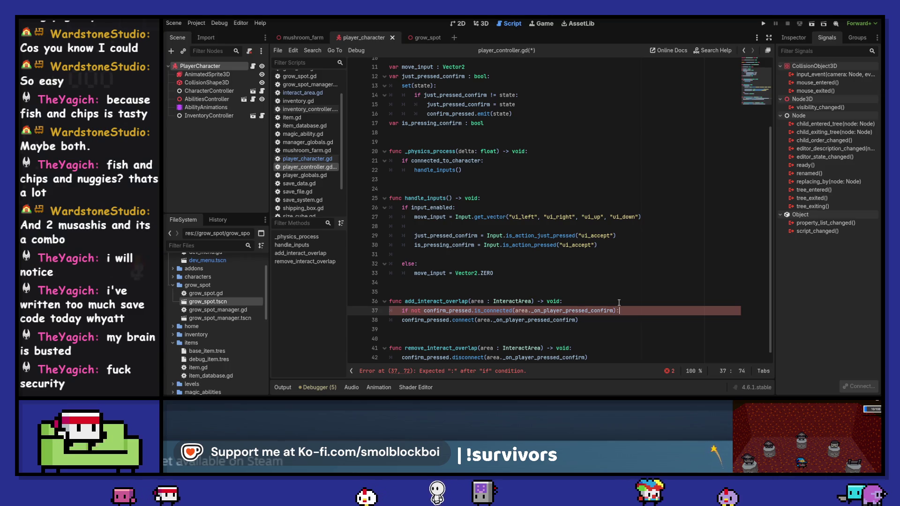
key(Down)
Step: Guard remove_interact_overlap's disconnect with 'if confirm_pressed.is_connected(...)', indent it, save, and run the game
scroll(619, 303, down, 1)
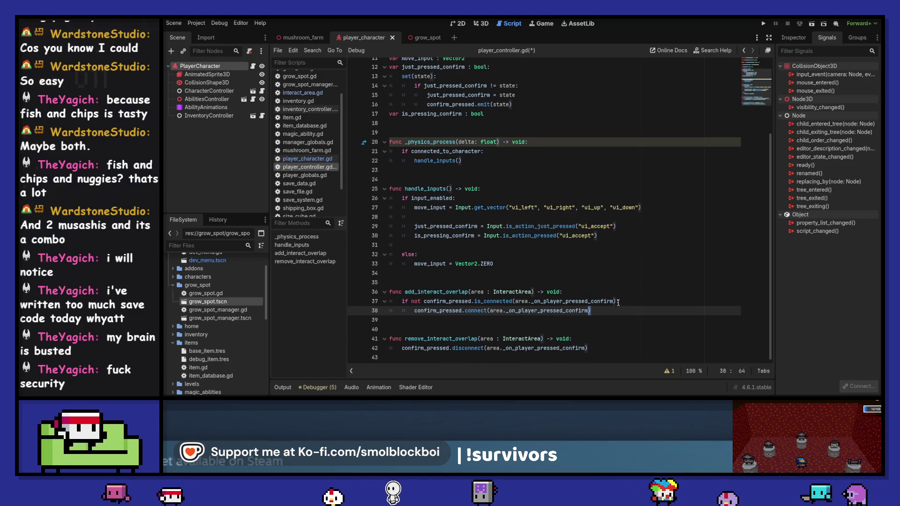
click(589, 343)
key(Return)
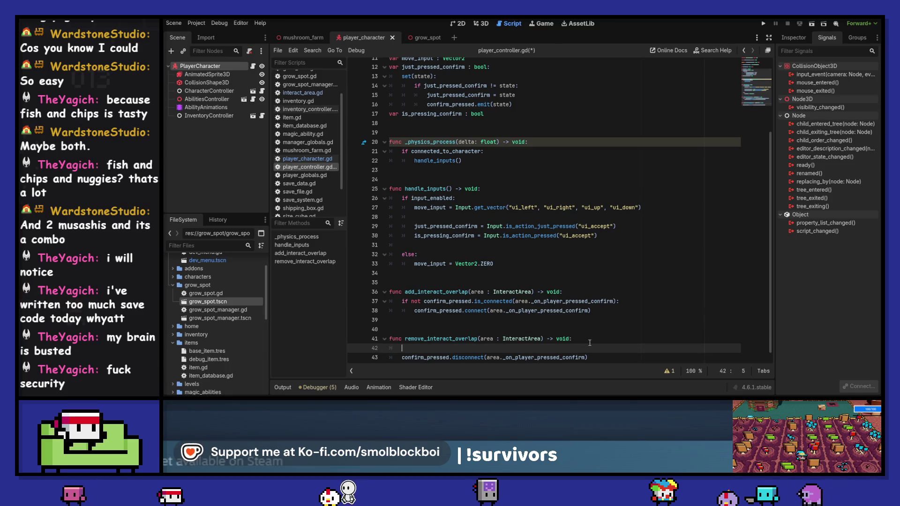
text(if confirm_pressed.)
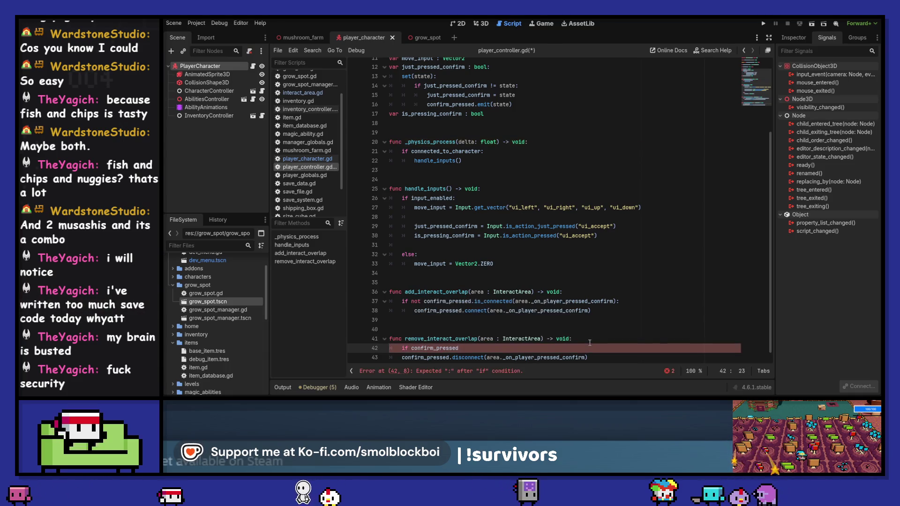
text(is_c)
key(Return)
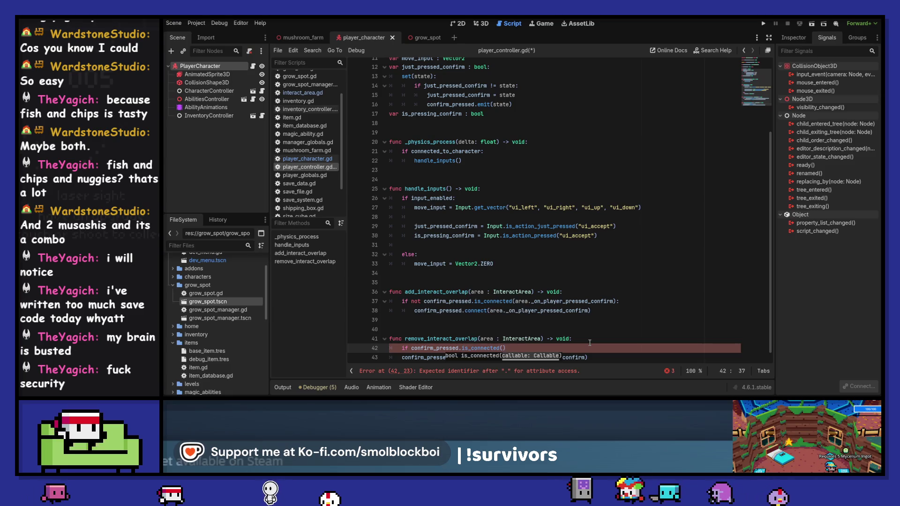
text(area_on)
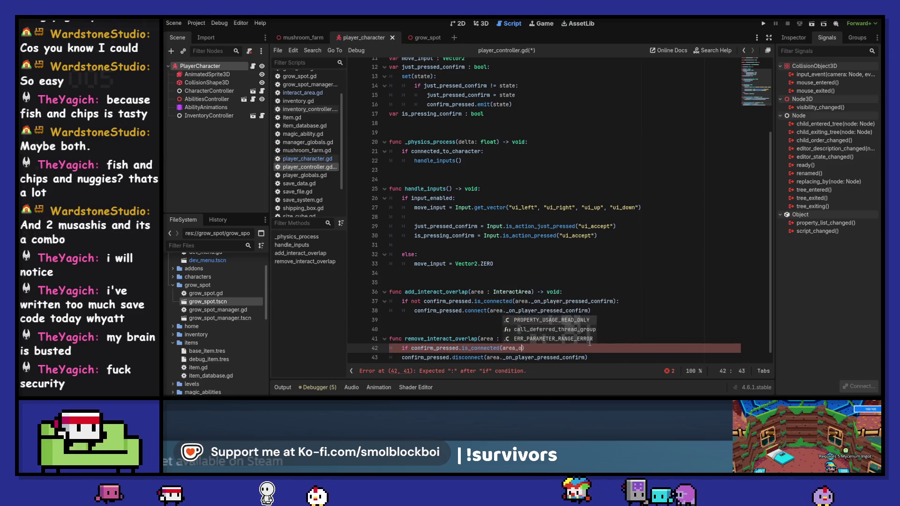
key(Escape)
key(Up)
key(Up)
key(Up)
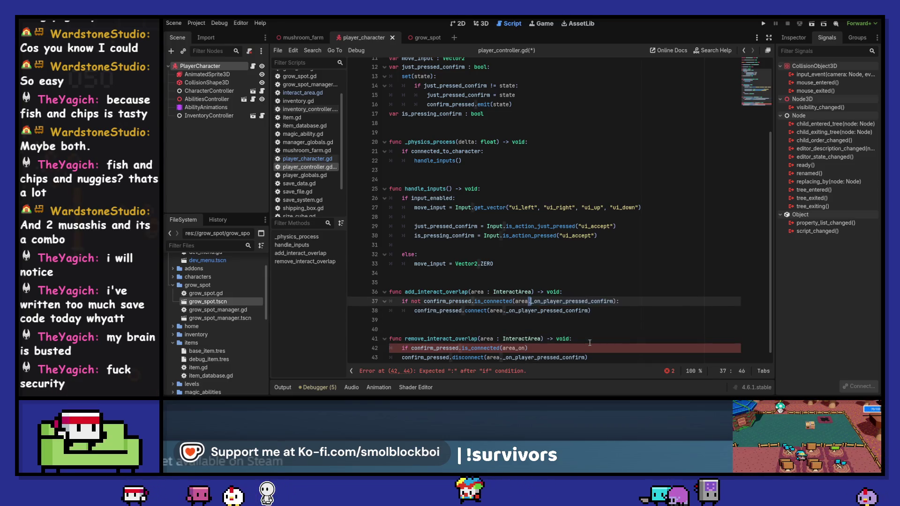
key(Down)
key(Down)
key(Down)
key(Down)
key(Down)
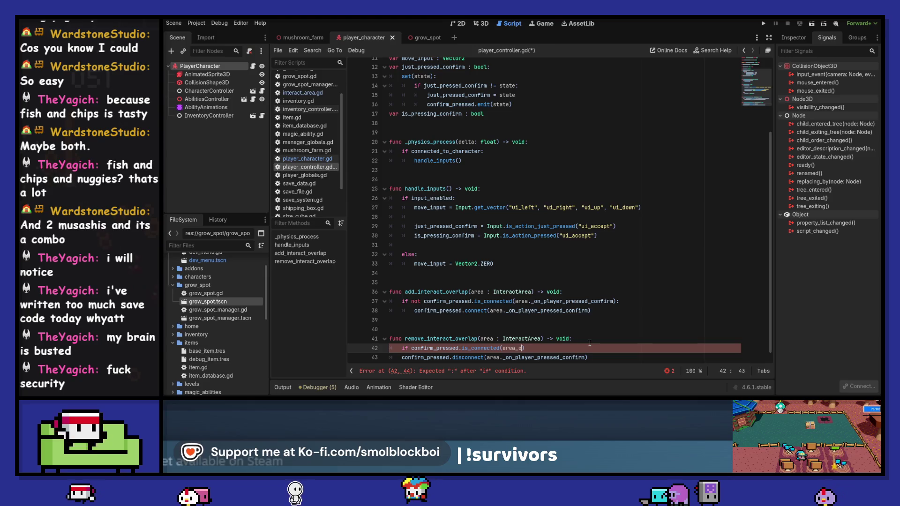
key(Right)
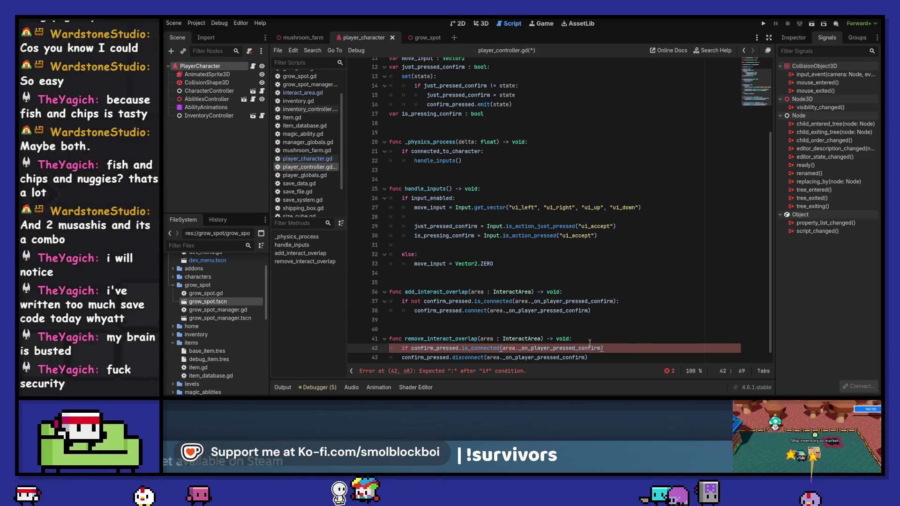
key(Down)
key(Home)
key(Tab)
key(End)
key(ctrl+s)
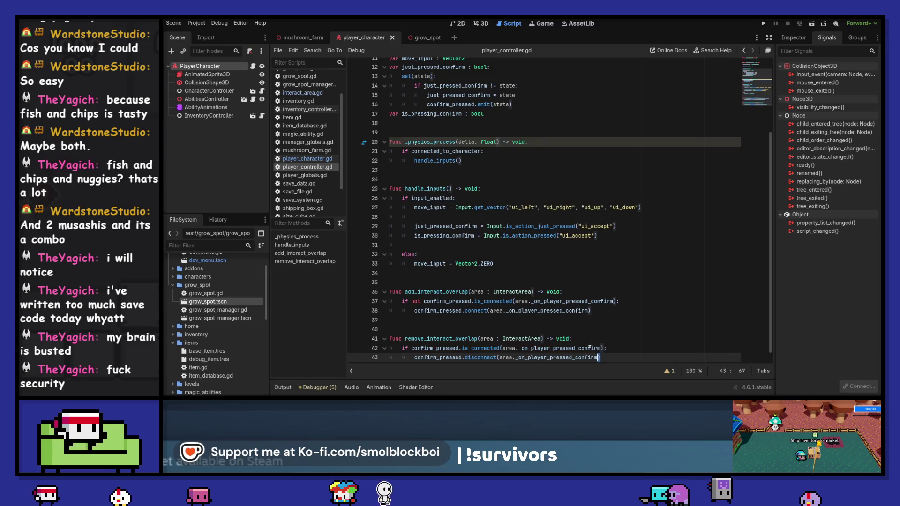
key(F5)
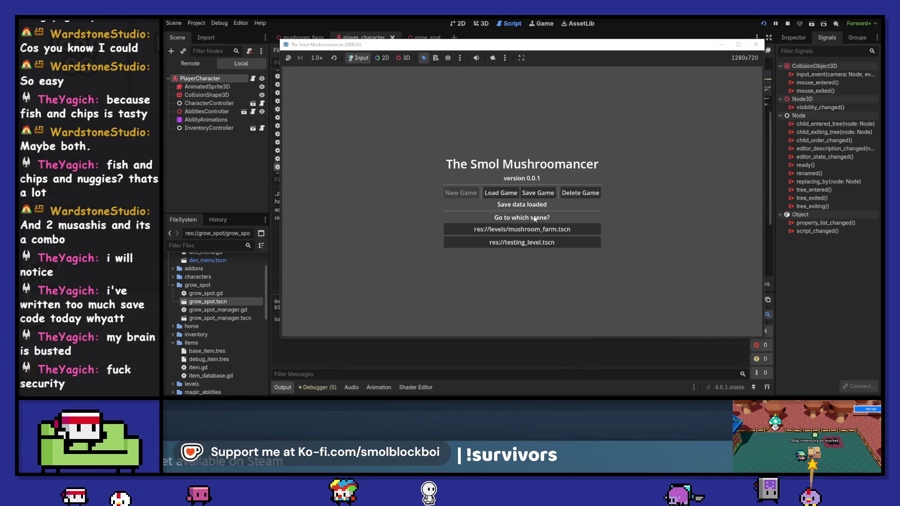
Step: Replace line 27's erase call with body.controller.remove_interact_overlap(self) and save interact_area.gd
key(s)
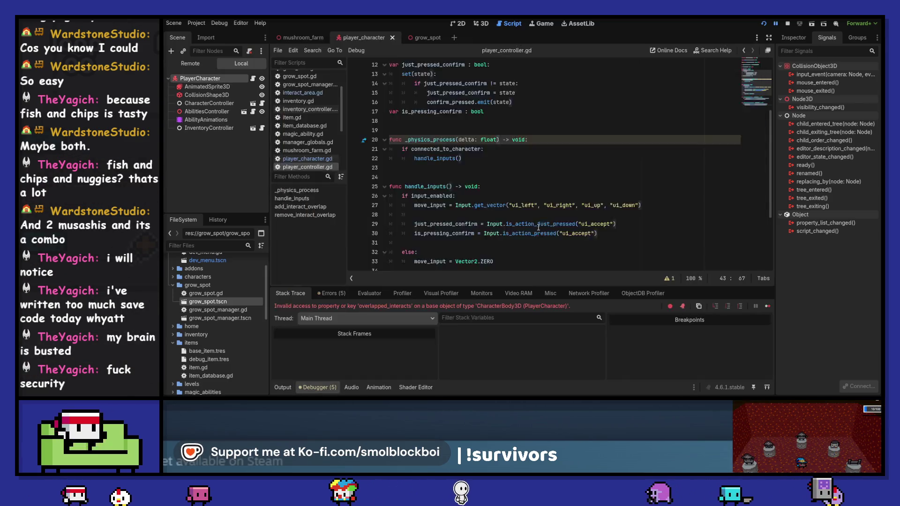
key(Left)
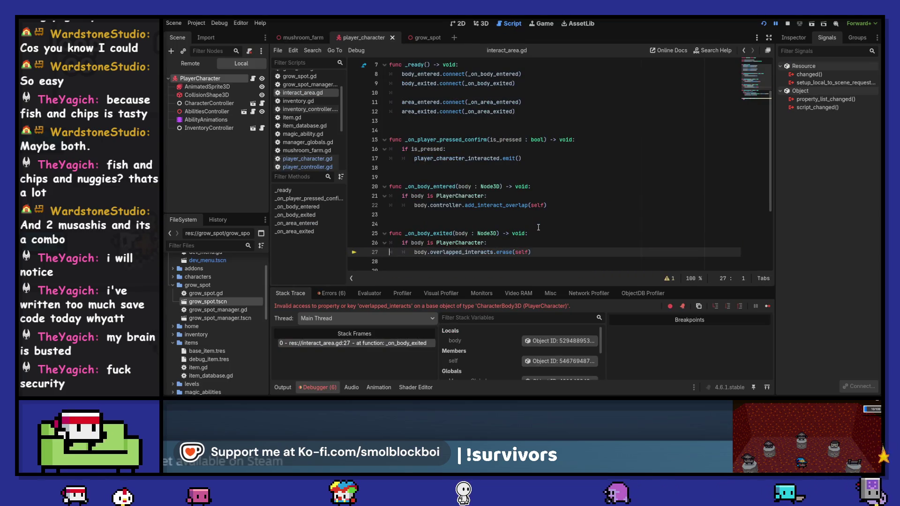
drag(548, 205, 411, 205)
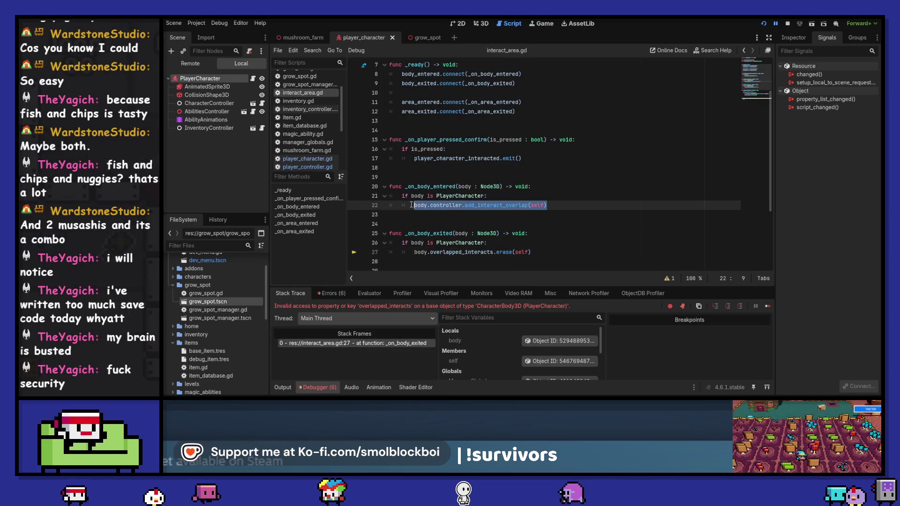
click(415, 254)
key(shift+End)
key(ctrl+v)
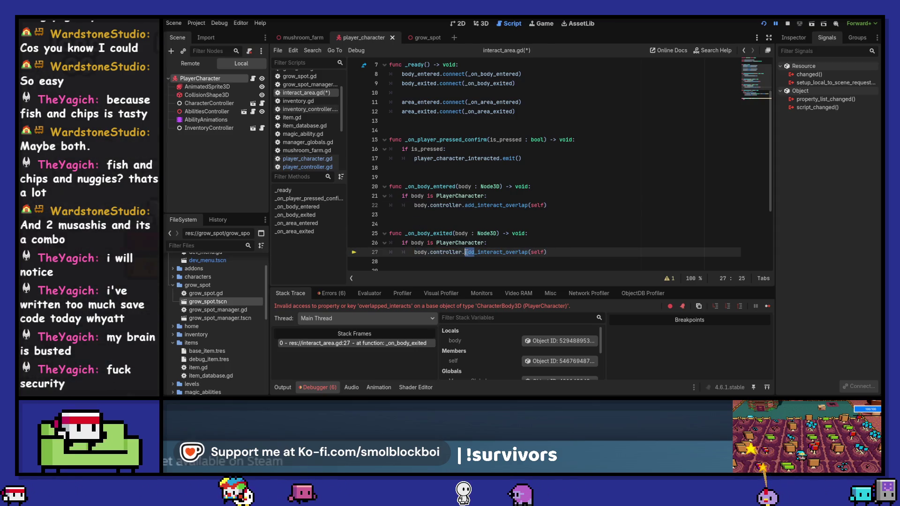
drag(475, 252, 465, 252)
text(rem)
key(Return)
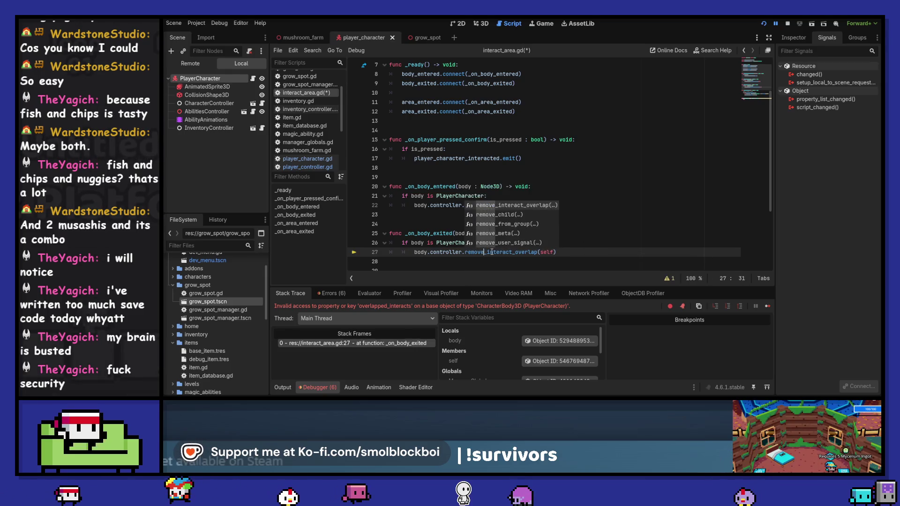
key(ctrl+s)
Step: Run the game, move the character around the farm scene, then stop it
click(491, 252)
key(F5)
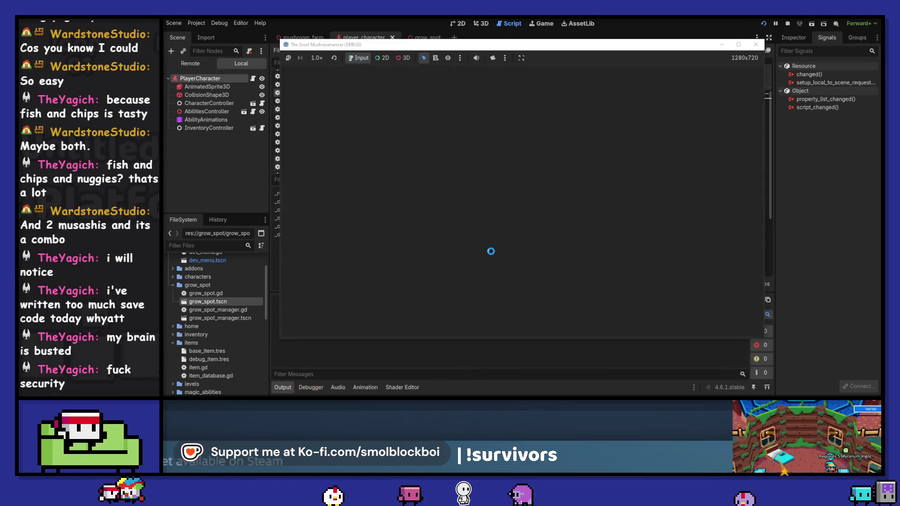
key(a)
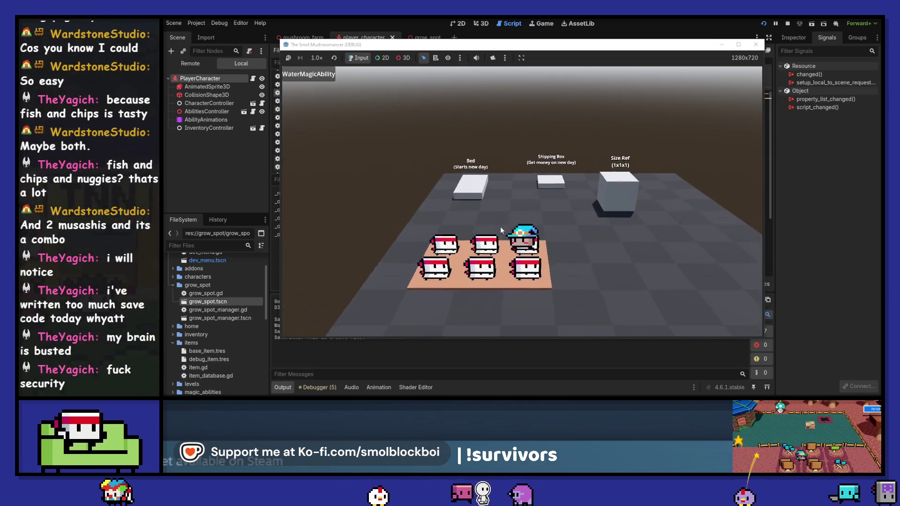
key(e)
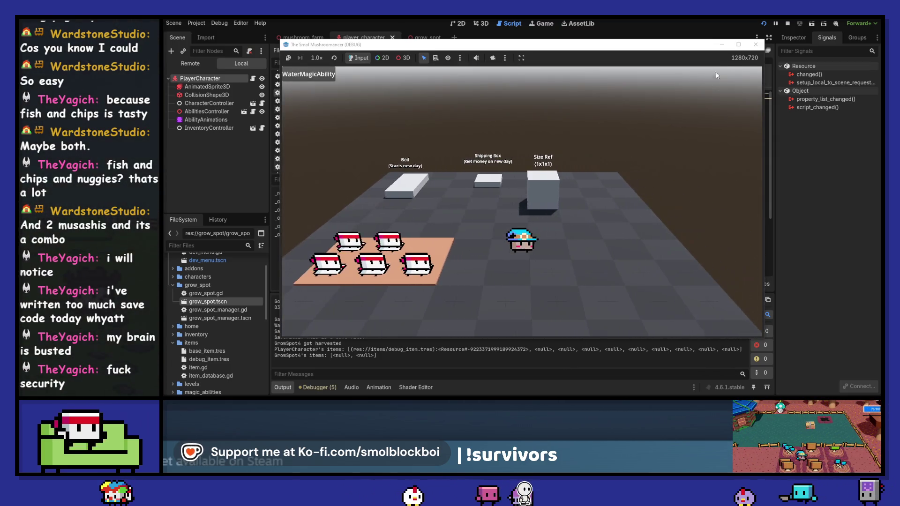
key(F8)
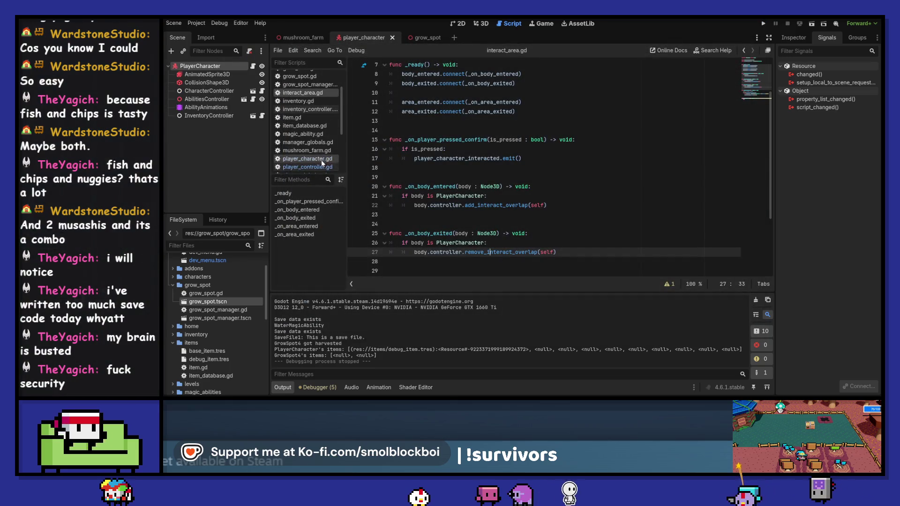
Step: Highlight the overlapped_interacts variable on line 7 of player_controller.gd, then scroll back to the overlap functions
click(312, 166)
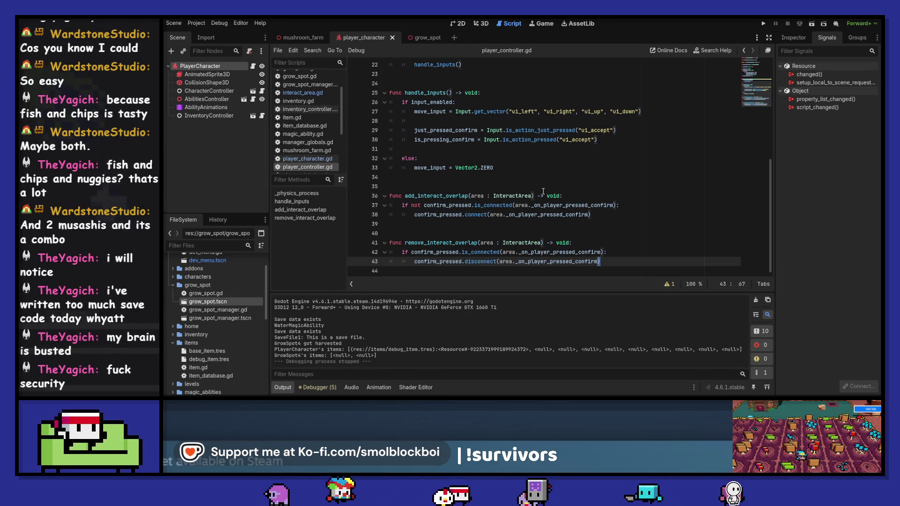
scroll(529, 173, up, 7)
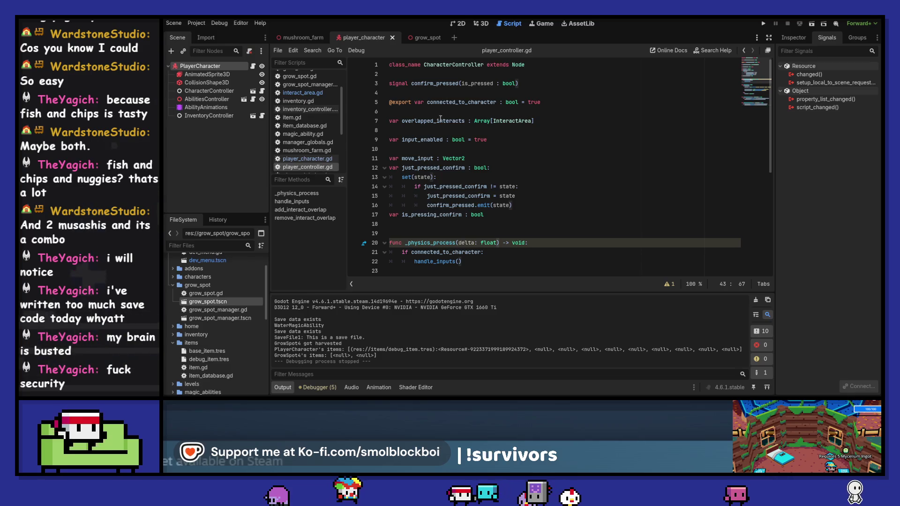
double_click(443, 121)
scroll(443, 121, down, 7)
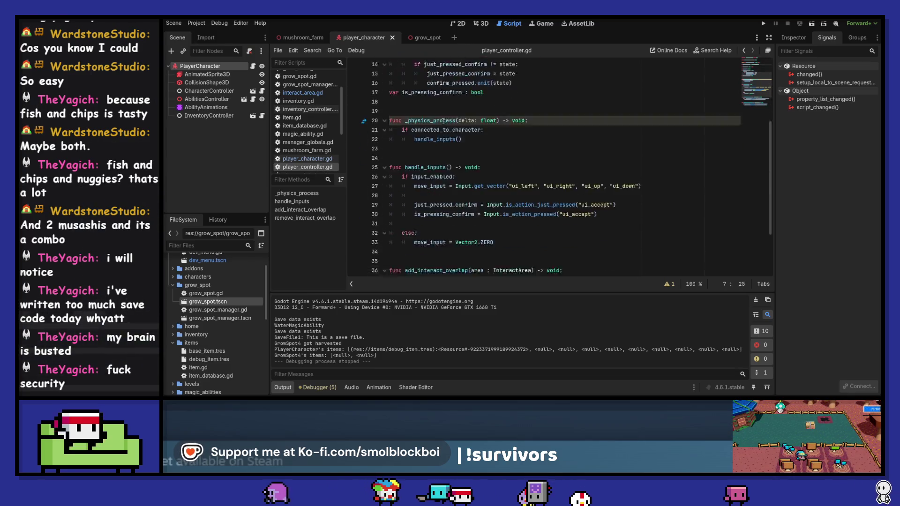
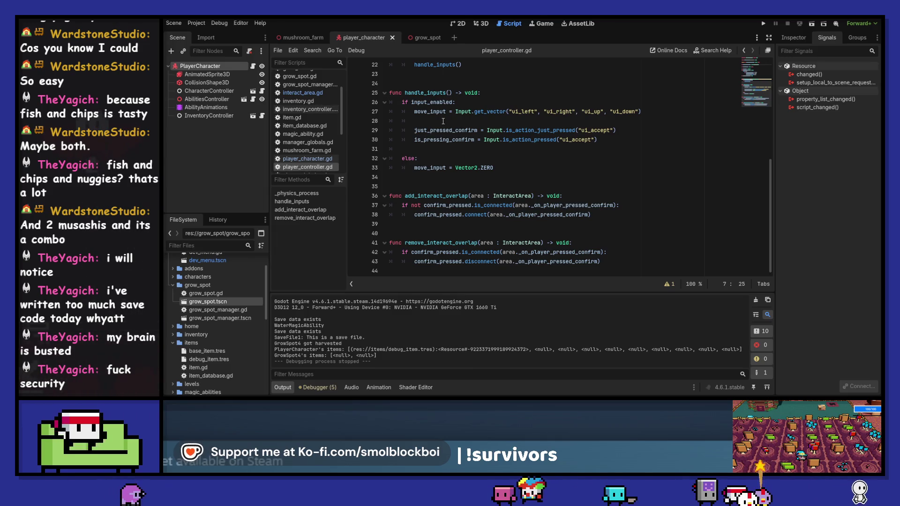
Step: Insert an 'if overlapped_interacts.has(area):' check with a pass body at the top of add_interact_overlap
click(642, 203)
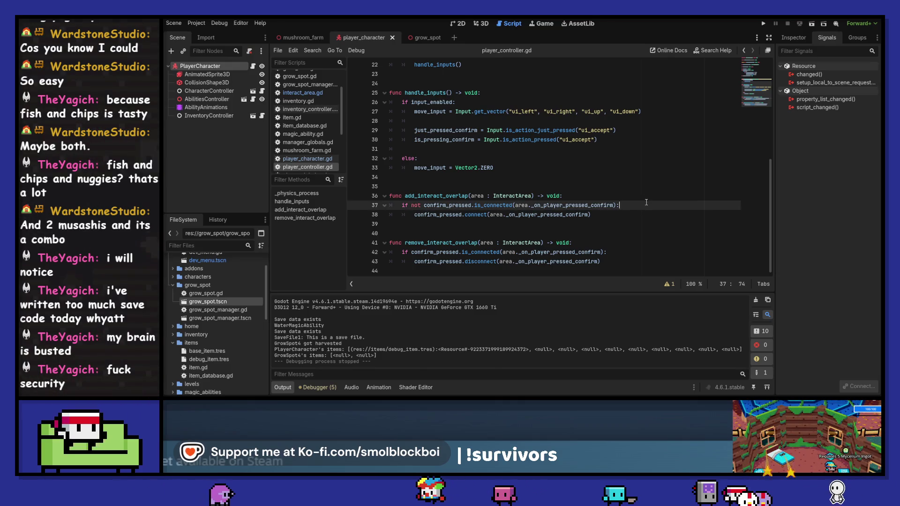
click(639, 195)
key(Return)
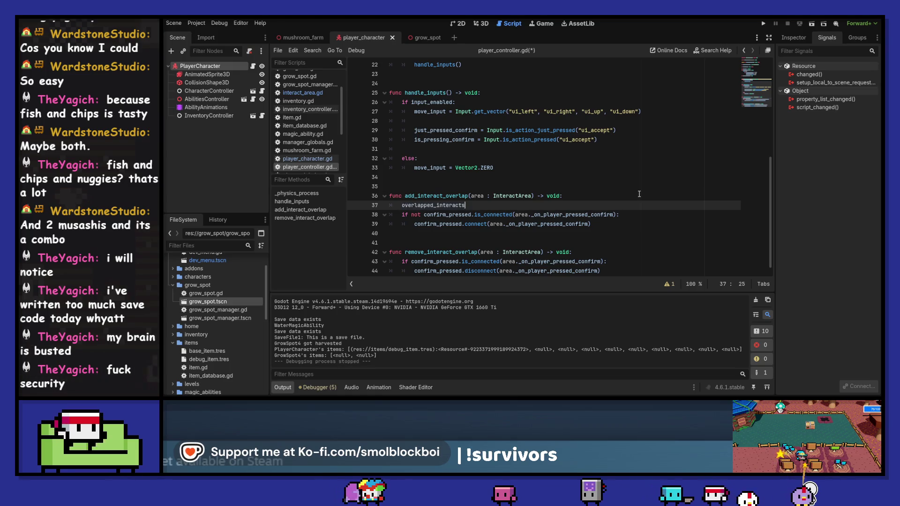
text(.)
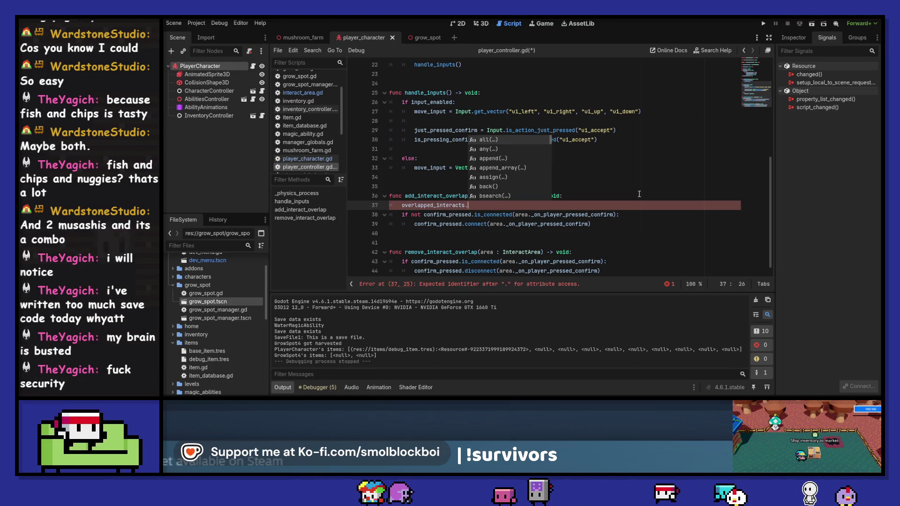
key(shift+Home)
text(if )
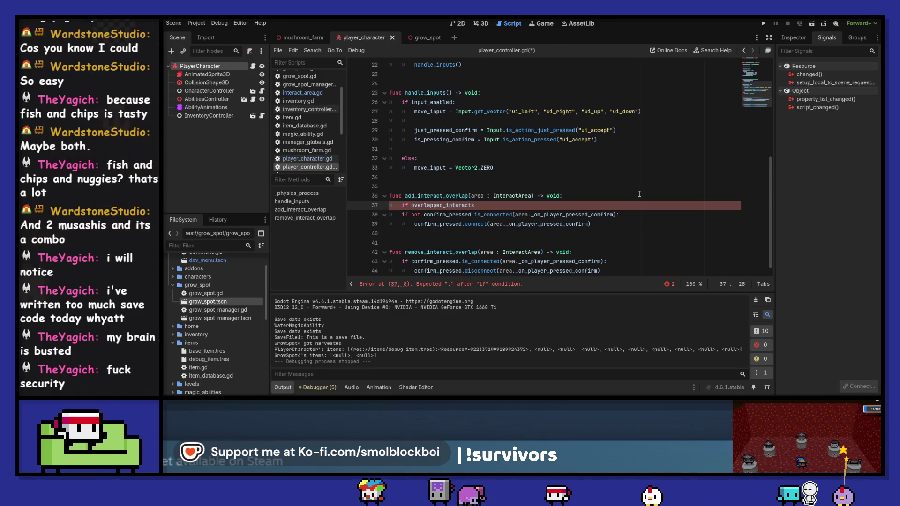
text(has(area)
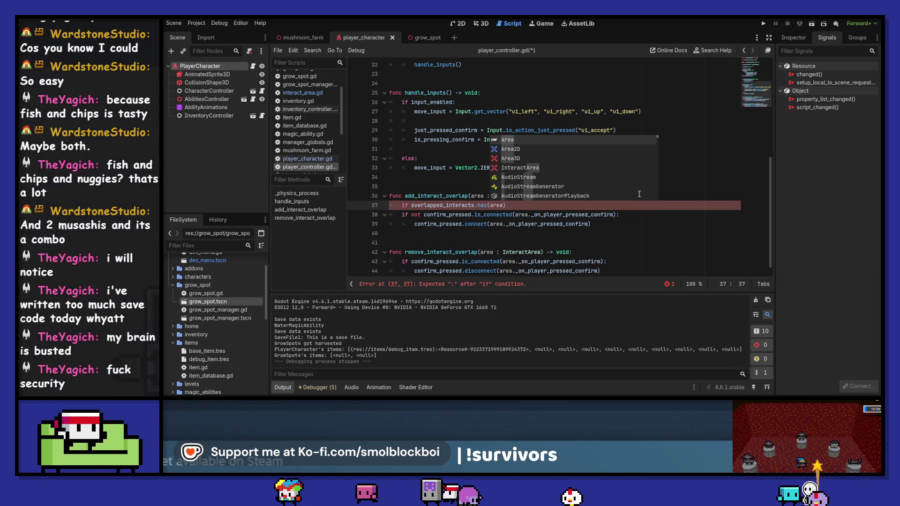
text():)
key(Return)
text(pass)
Step: Change it to 'if not overlapped_interacts.has(area):', save, then select those lines
key(Up)
key(ctrl+Left)
text(not)
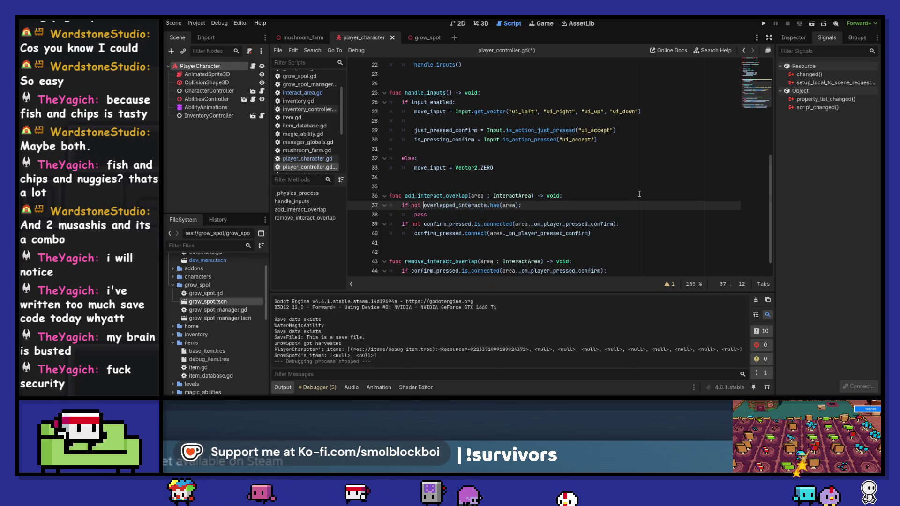
key(Down)
key(End)
key(ctrl+s)
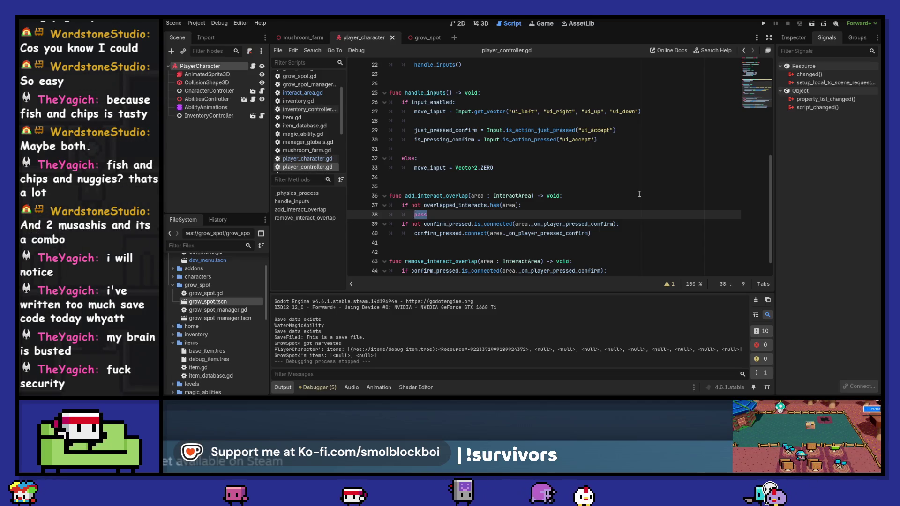
key(shift+Up)
Step: Make add_interact_overlap call overlapped_interacts.append(area)
text(overlapped_interacts)
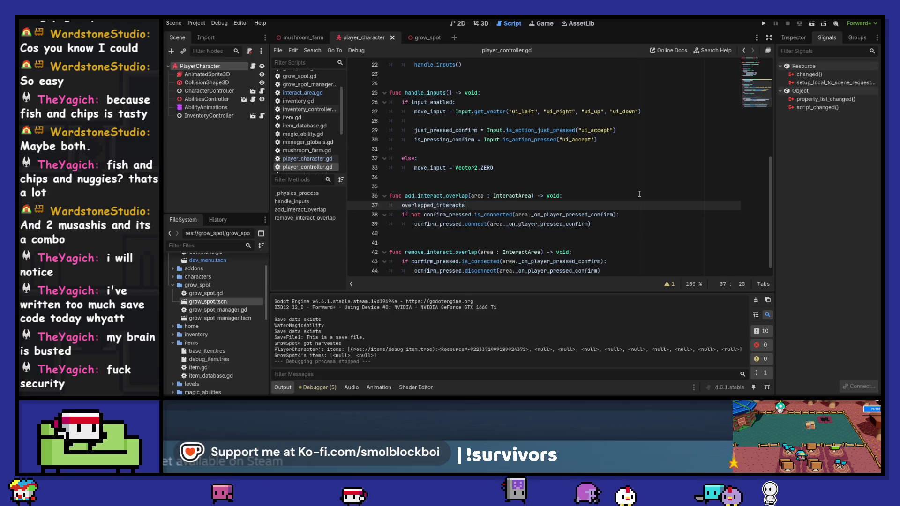
text(.ap)
key(Return)
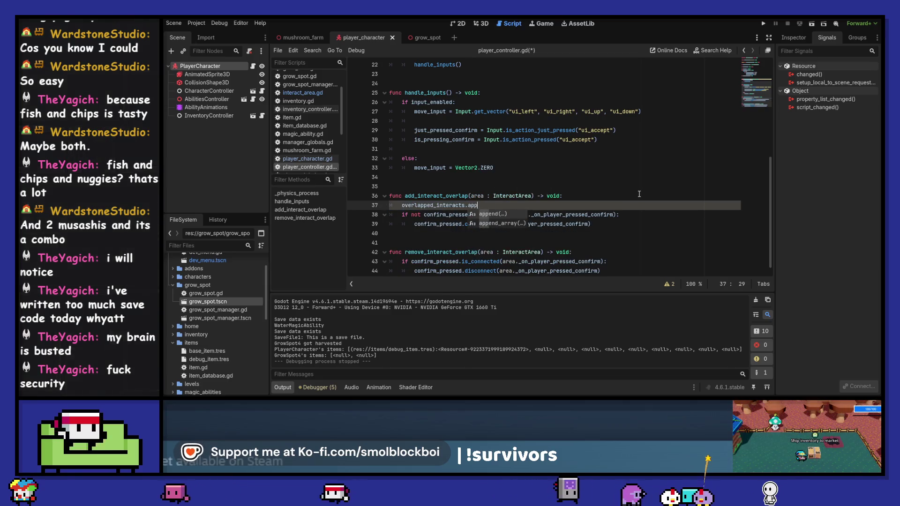
text(end(area)
key(Return)
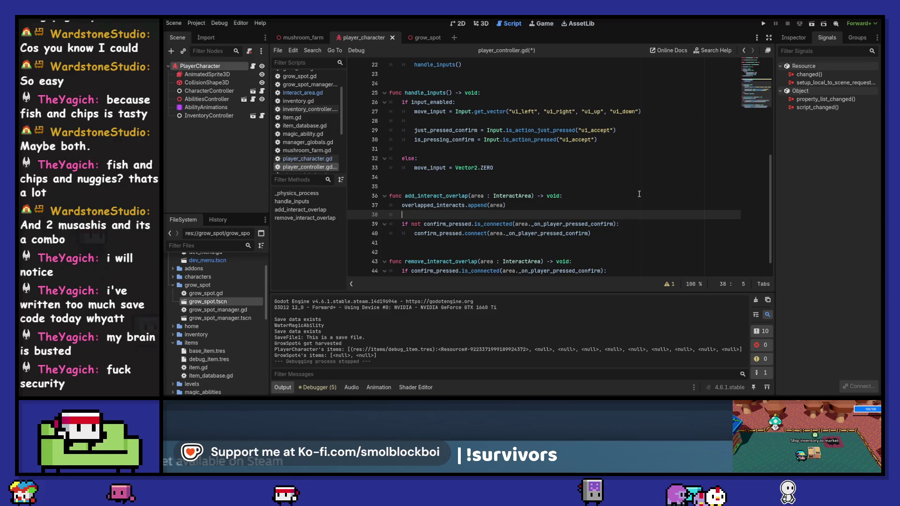
Step: Duplicate that line into remove_interact_overlap as overlapped_interacts.erase(area) and save
key(Up)
key(ctrl+shift+d)
key(alt+Down)
key(alt+Down)
key(alt+Down)
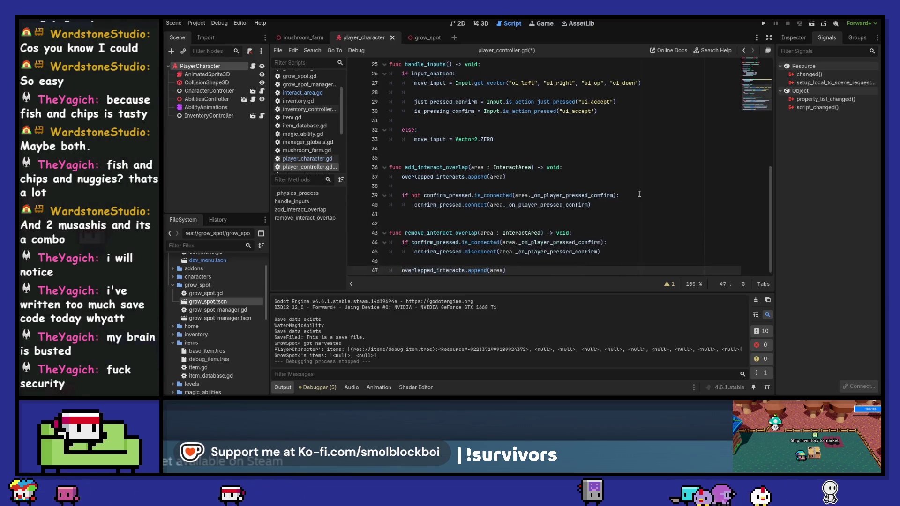
key(alt+Up)
key(alt+Up)
key(ctrl+Right)
key(ctrl+Right)
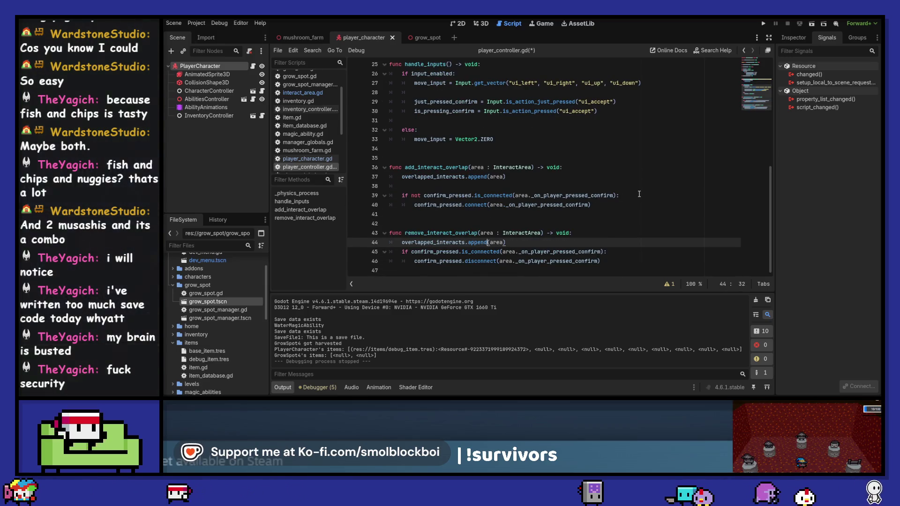
text(eras)
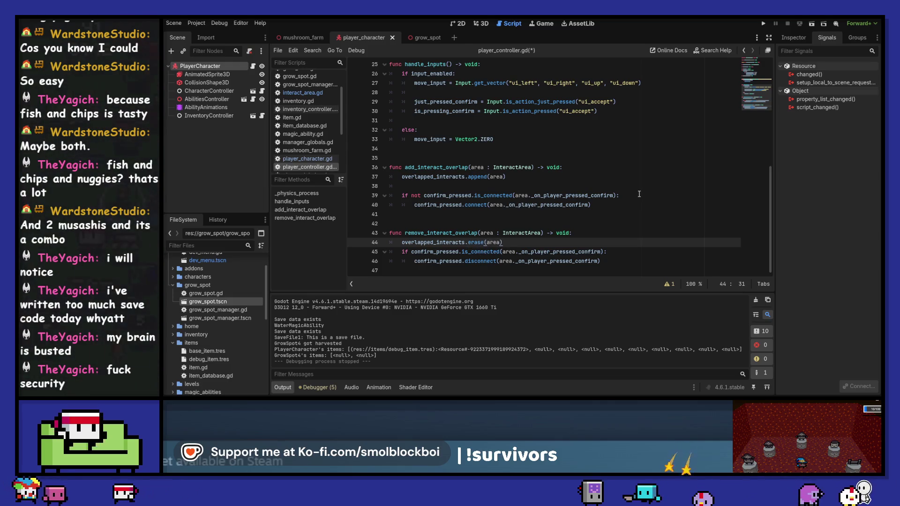
key(Return)
key(ctrl+s)
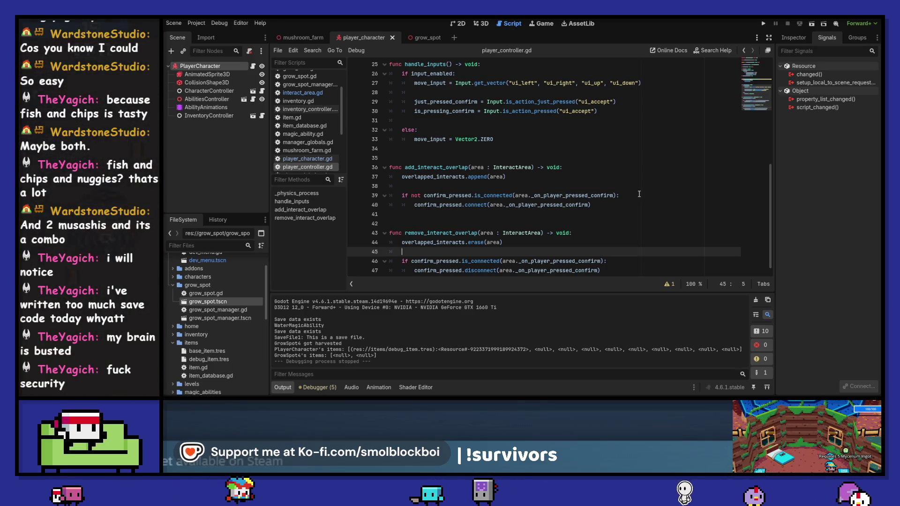
key(Up)
key(Up)
key(Up)
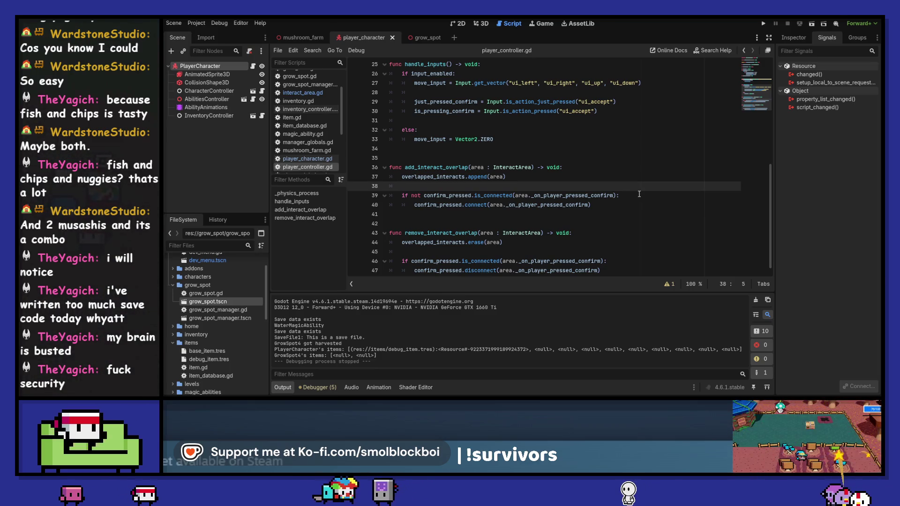
key(Return)
text(if area)
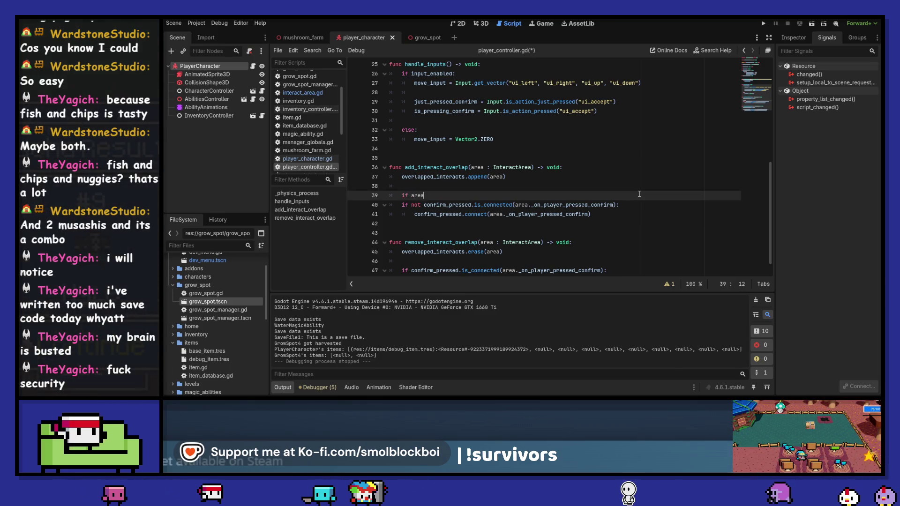
key(BackSpace)
key(BackSpace)
key(BackSpace)
text(over)
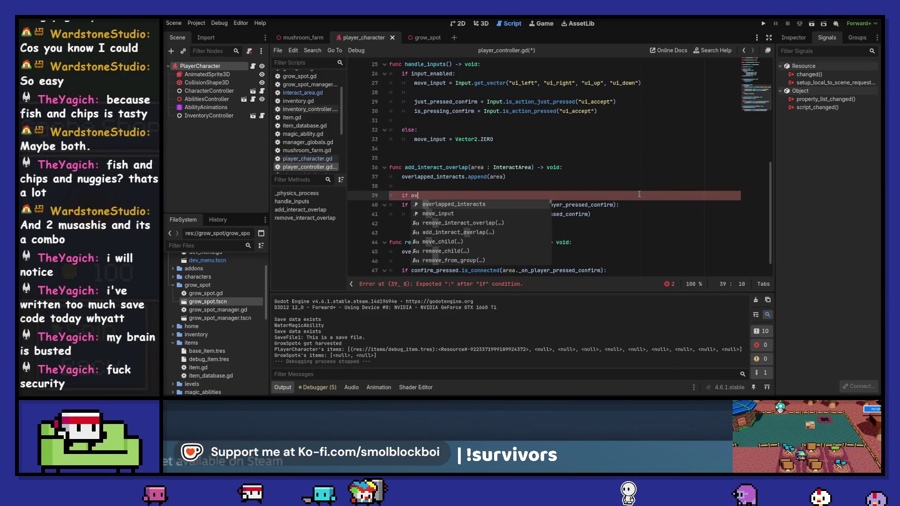
key(Return)
text(.)
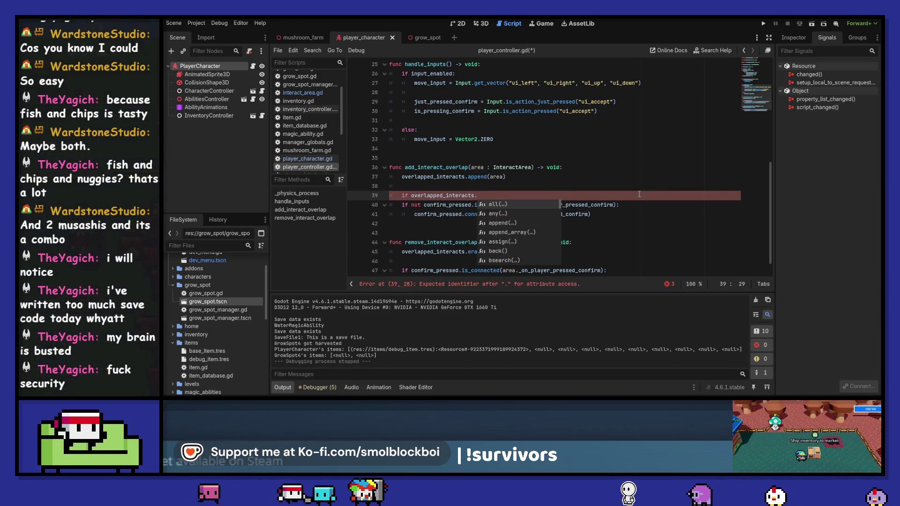
key(BackSpace)
text([0] =)
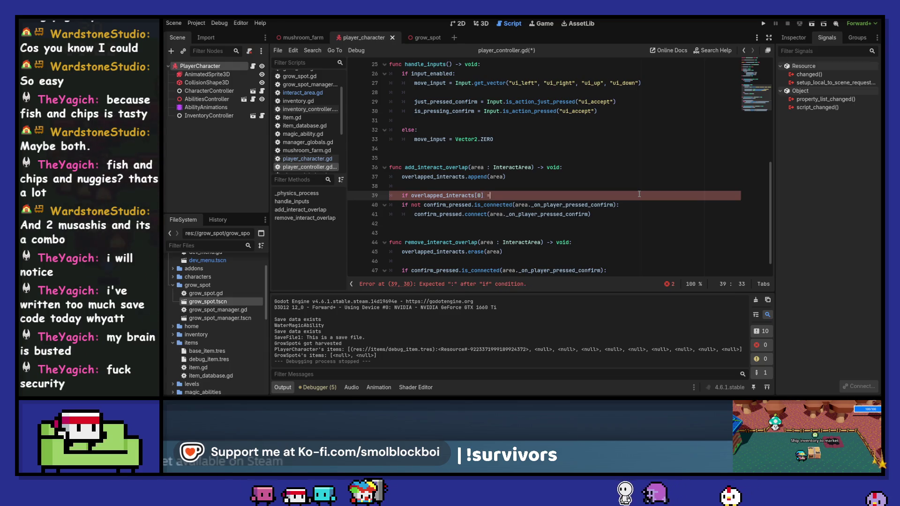
text(ea:)
key(Down)
key(shift+Down)
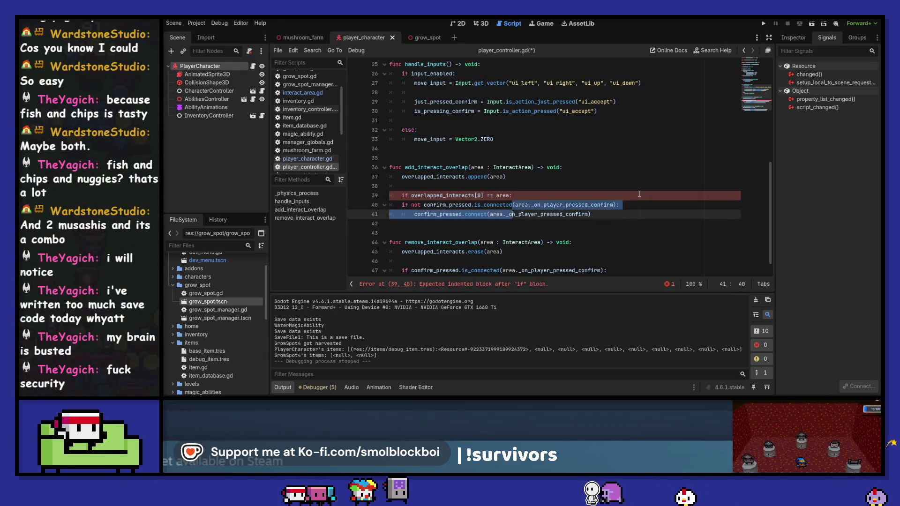
key(Tab)
key(ctrl+s)
key(Down)
key(Down)
key(Down)
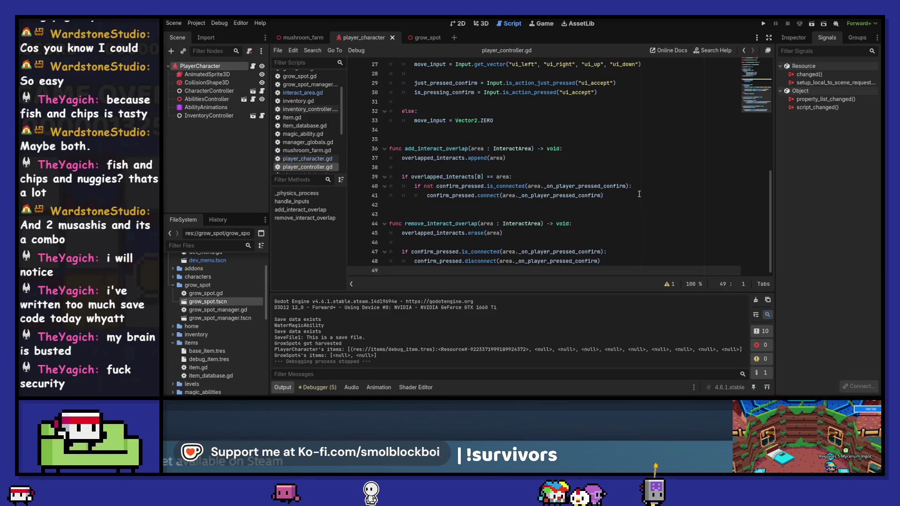
key(ctrl+z)
key(ctrl+z)
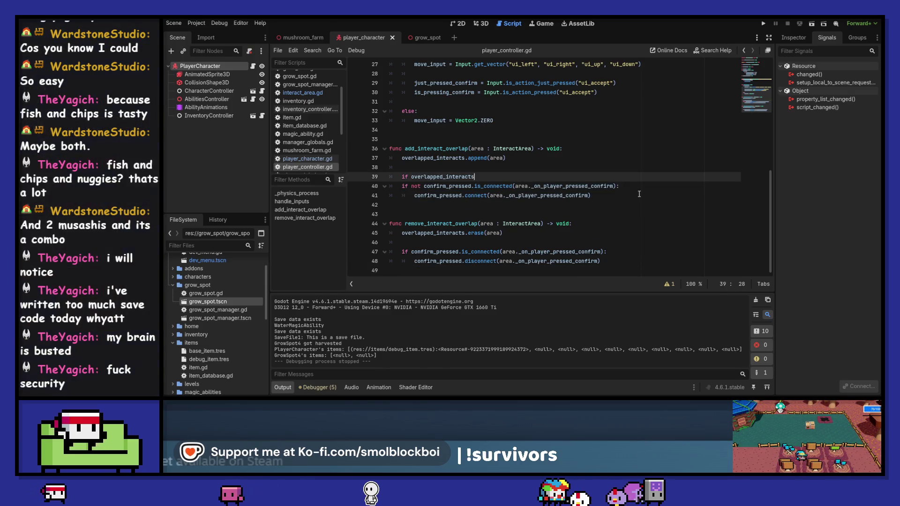
key(BackSpace)
key(BackSpace)
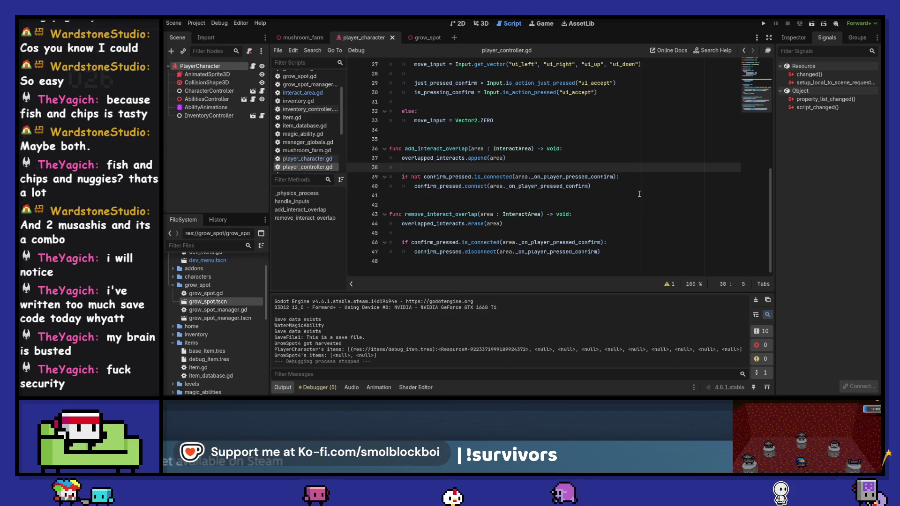
key(F5)
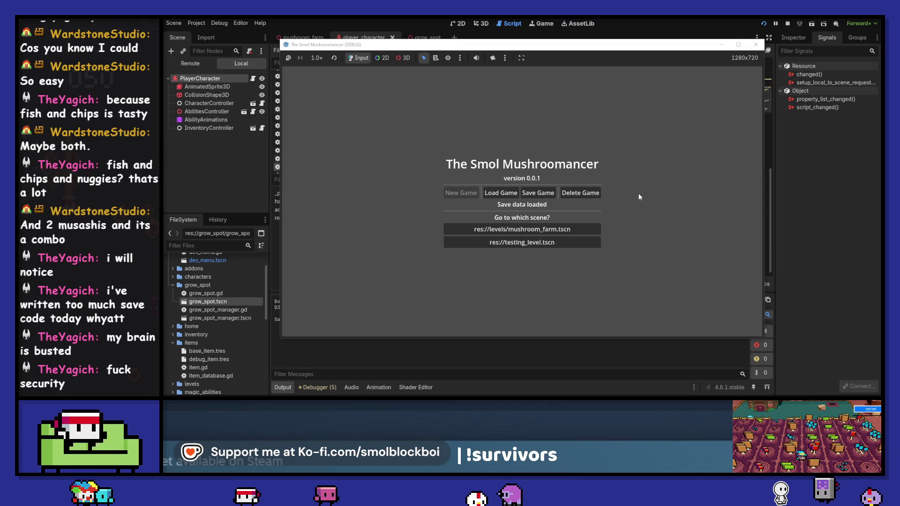
Step: Load mushroom_farm, plant and water the crop plot, then sleep in the bed
click(585, 229)
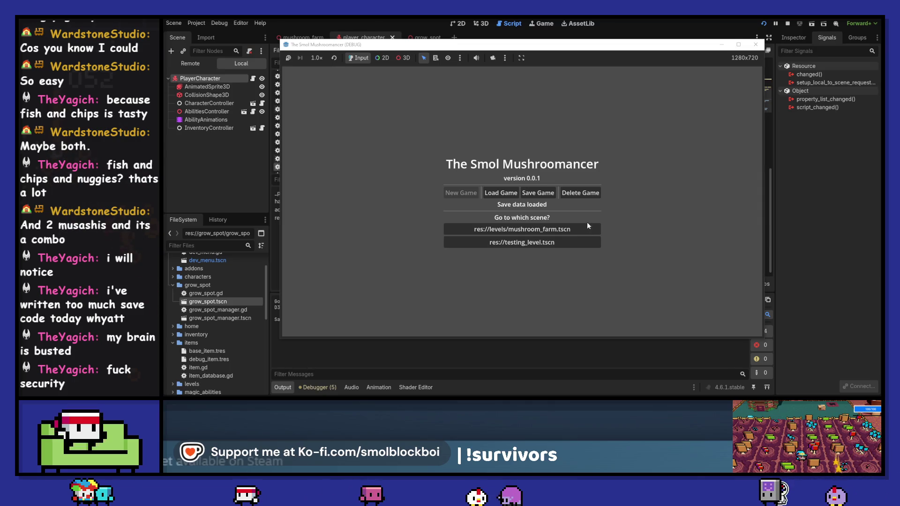
key(a)
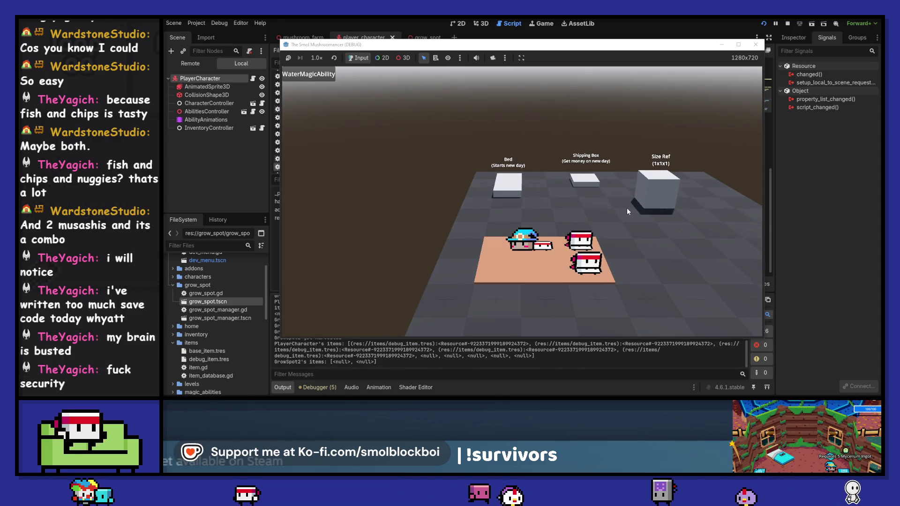
key(e)
key(d)
key(e)
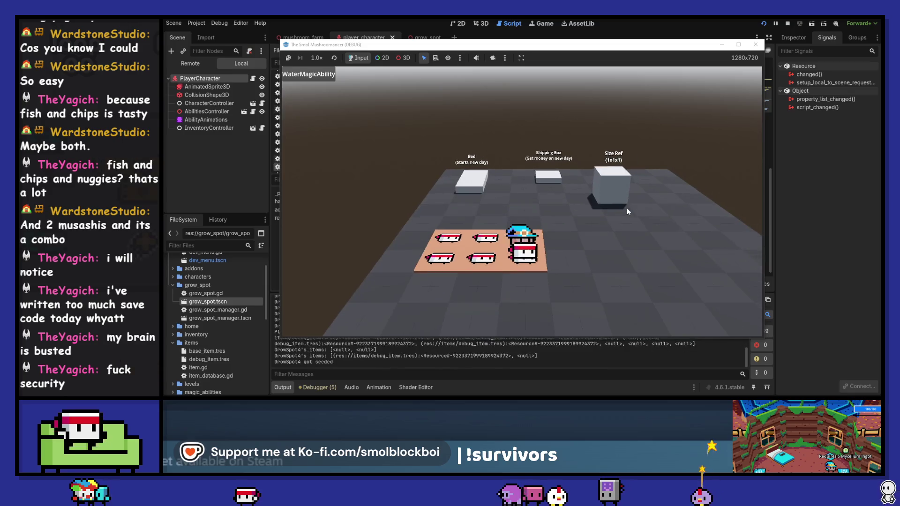
click(628, 212)
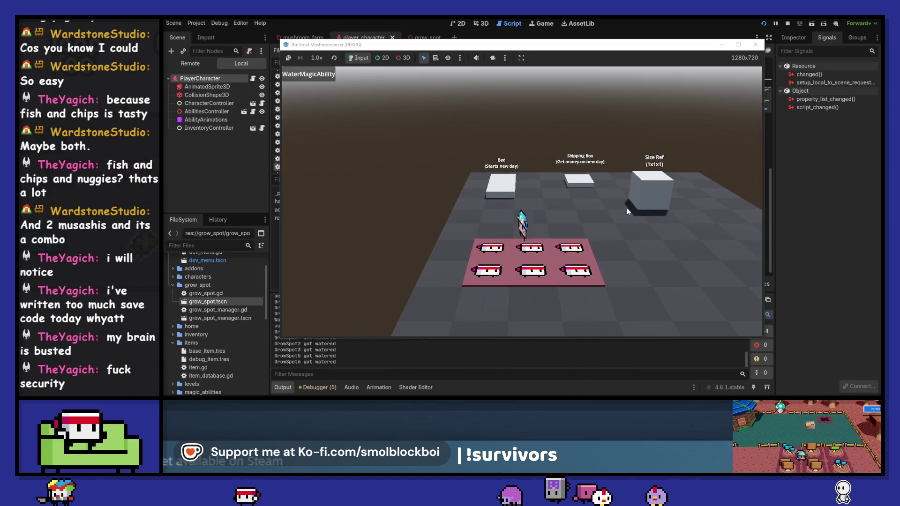
key(w)
key(e)
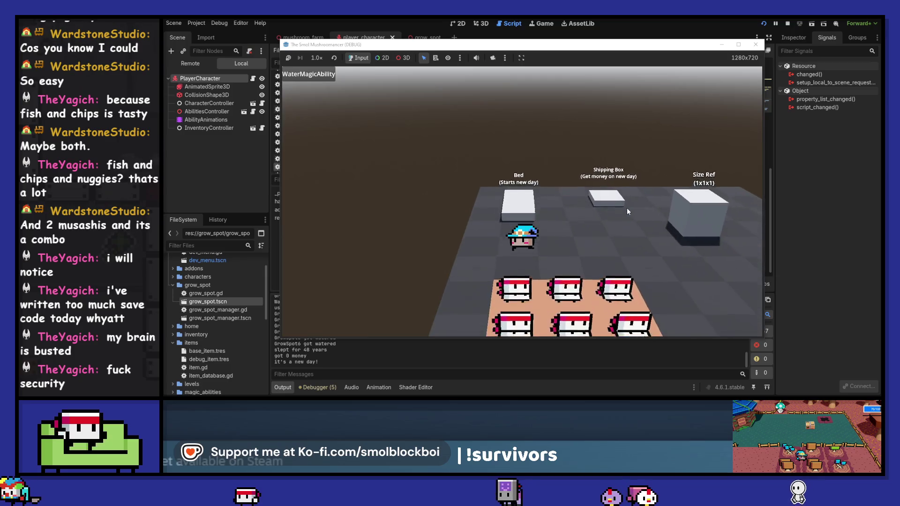
Step: Harvest the crops, ship them at the shipping box, sleep into a new day, and close the game
key(w)
key(d)
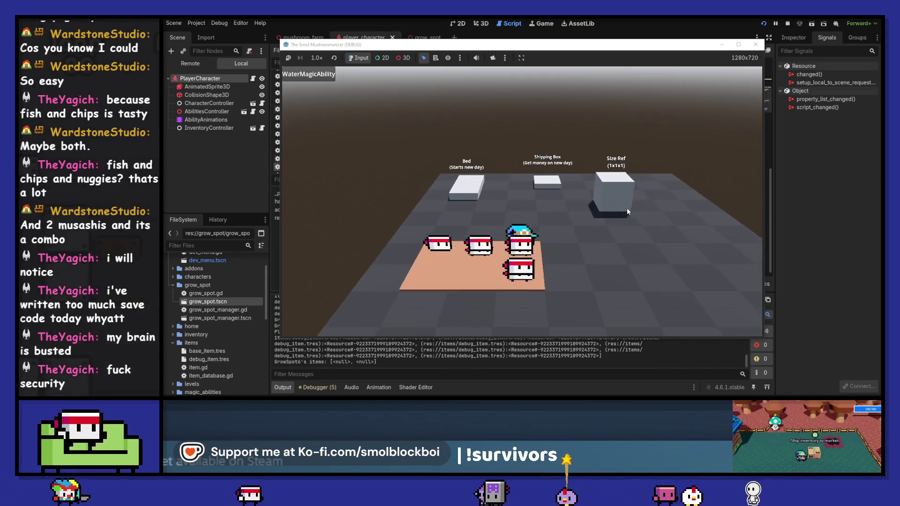
key(w)
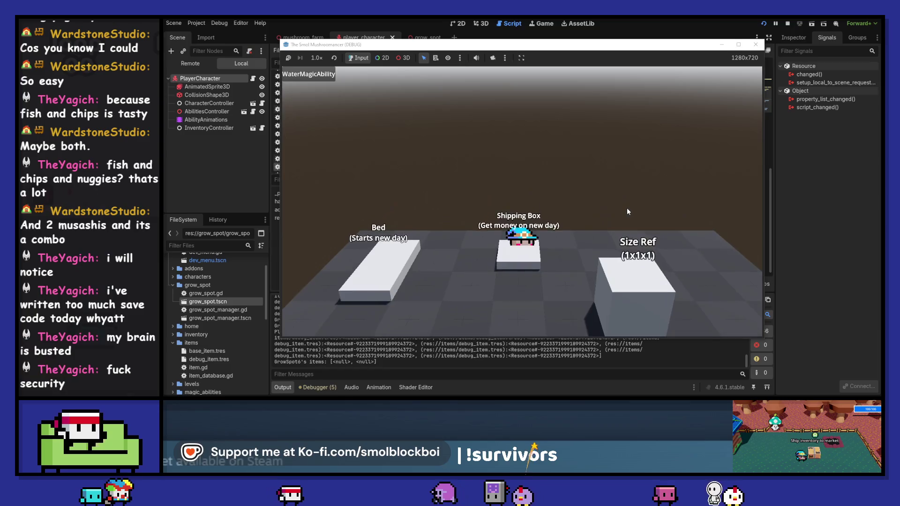
key(e)
key(s)
key(e)
key(w)
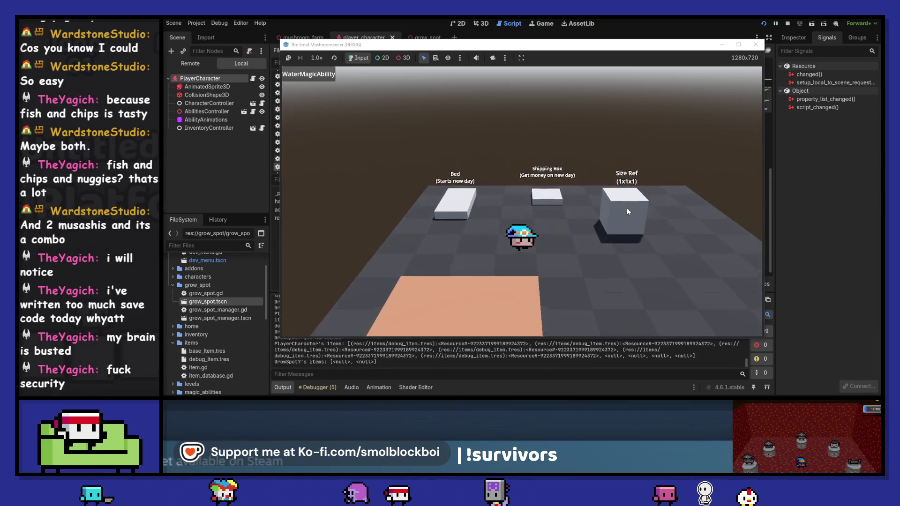
key(e)
key(a)
key(e)
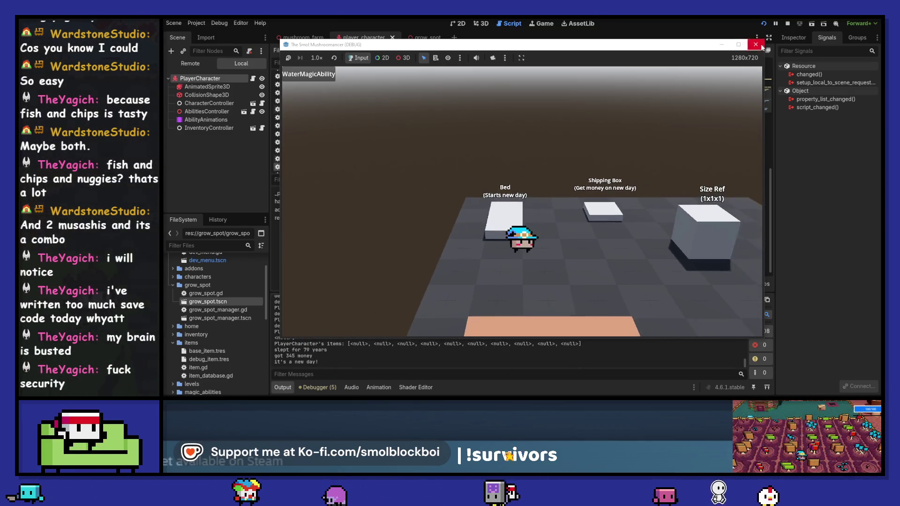
click(758, 44)
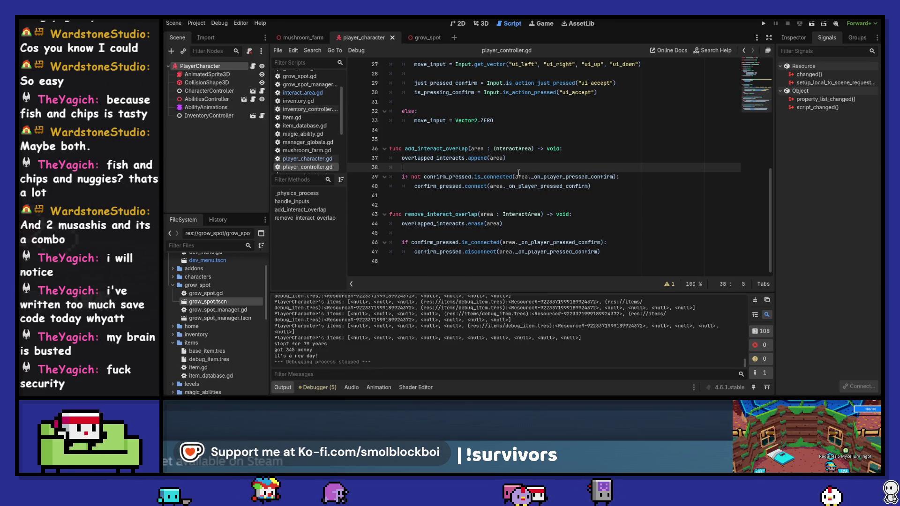
scroll(480, 195, up, 6)
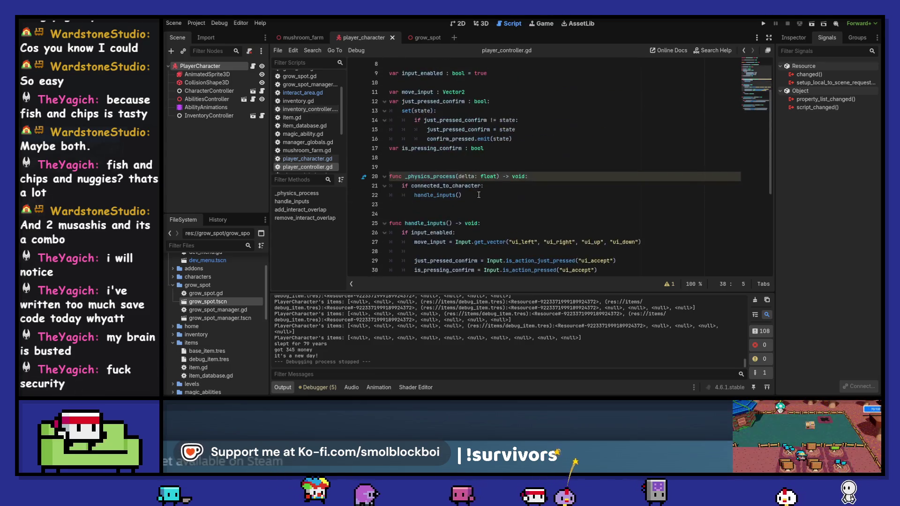
double_click(450, 139)
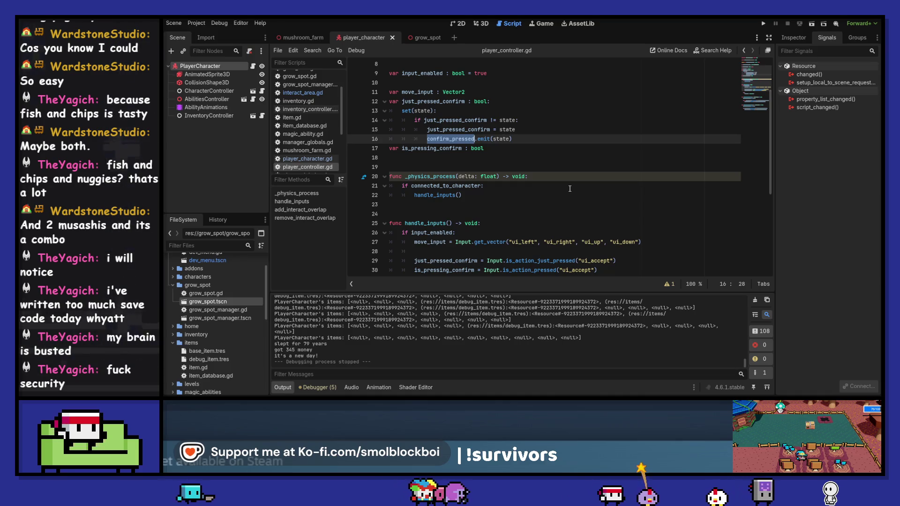
scroll(570, 189, down, 6)
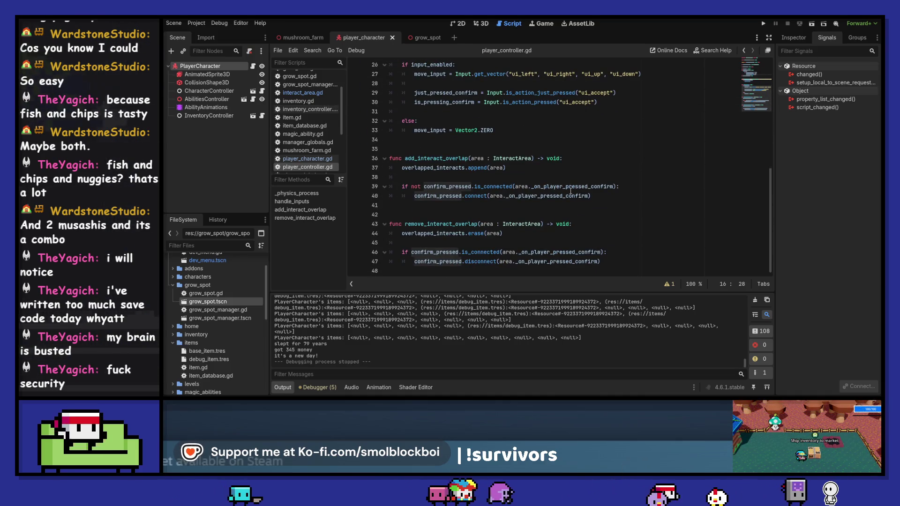
ctrl+click(557, 196)
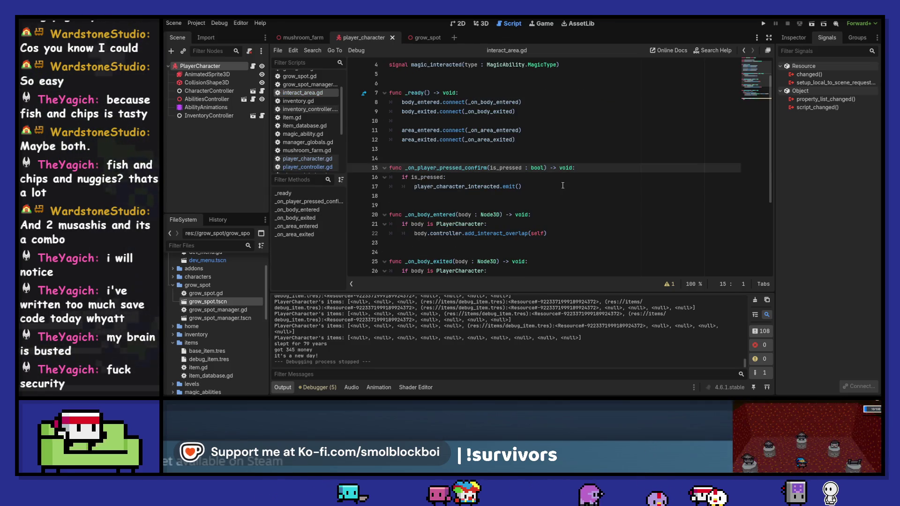
Step: Look over _on_player_pressed_confirm in interact_area.gd, then go back to player_controller.gd
scroll(563, 186, up, 1)
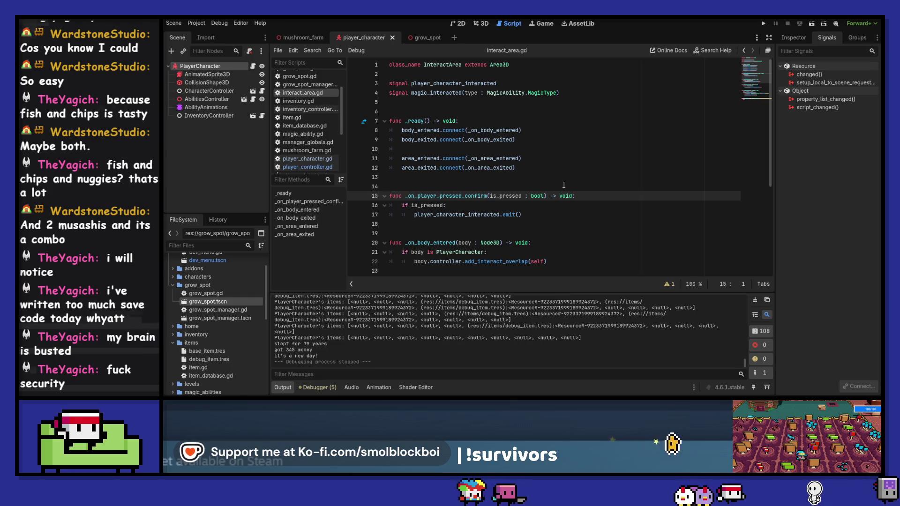
click(743, 51)
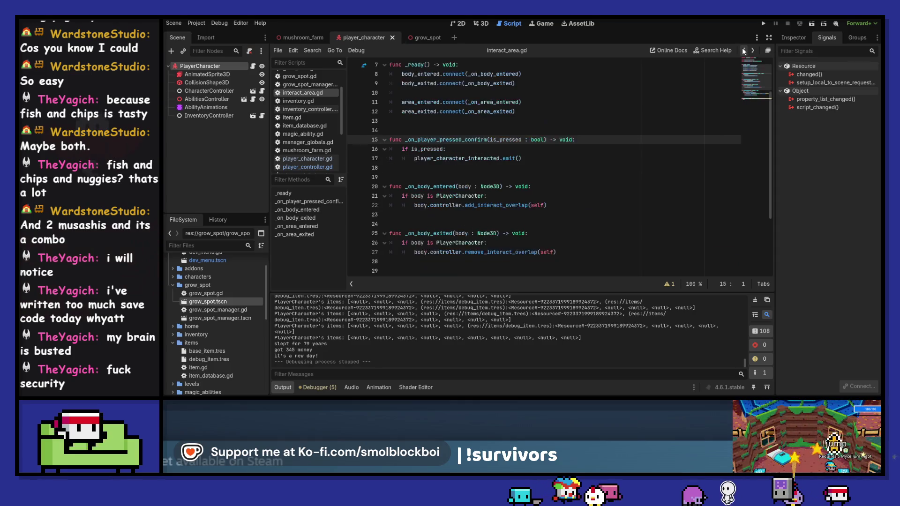
click(744, 50)
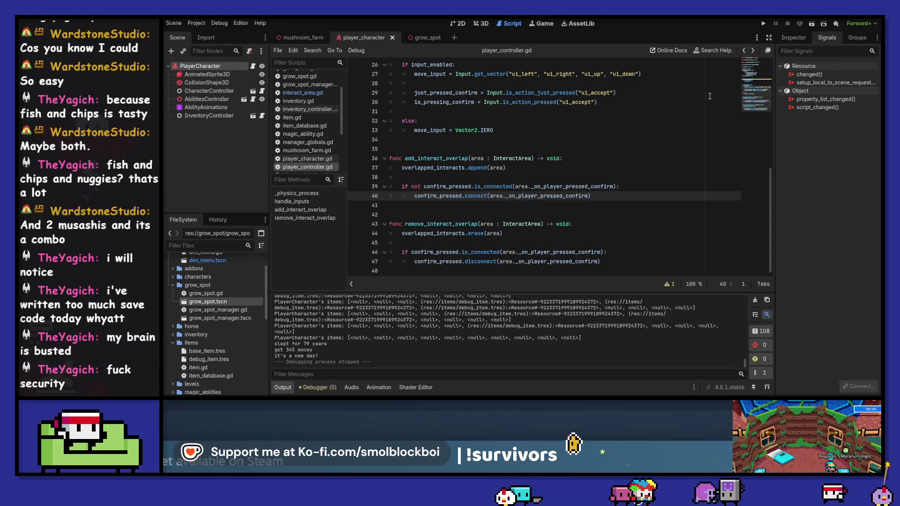
Step: Review handle_inputs and the just_pressed_confirm setter, ending with the caret at line 39's end
scroll(670, 138, up, 6)
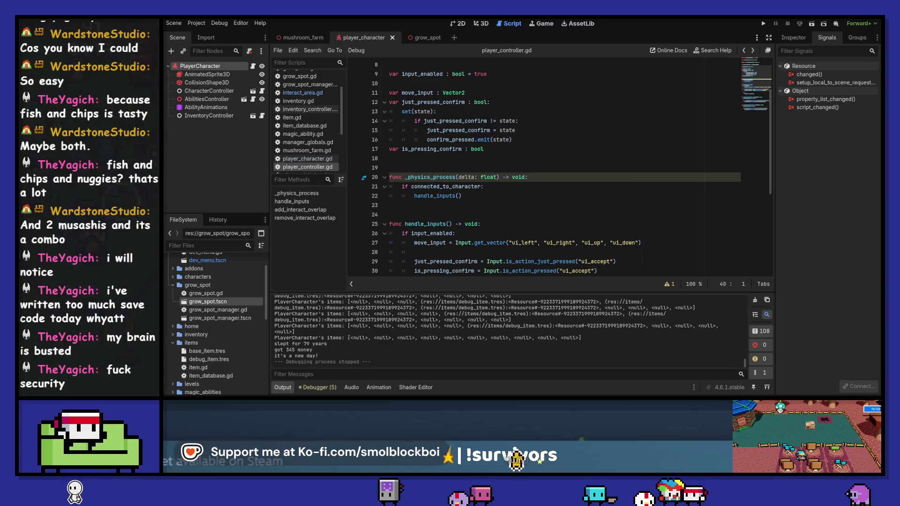
click(515, 197)
scroll(520, 204, down, 6)
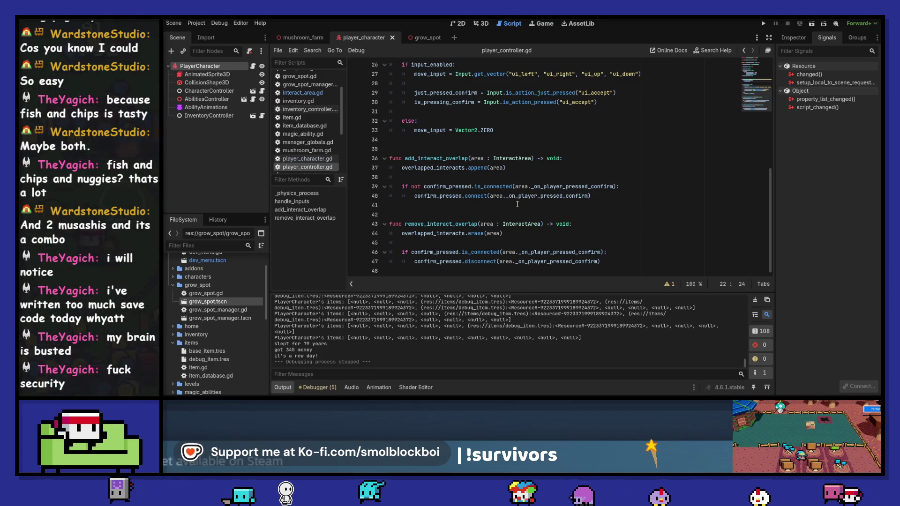
scroll(581, 203, up, 8)
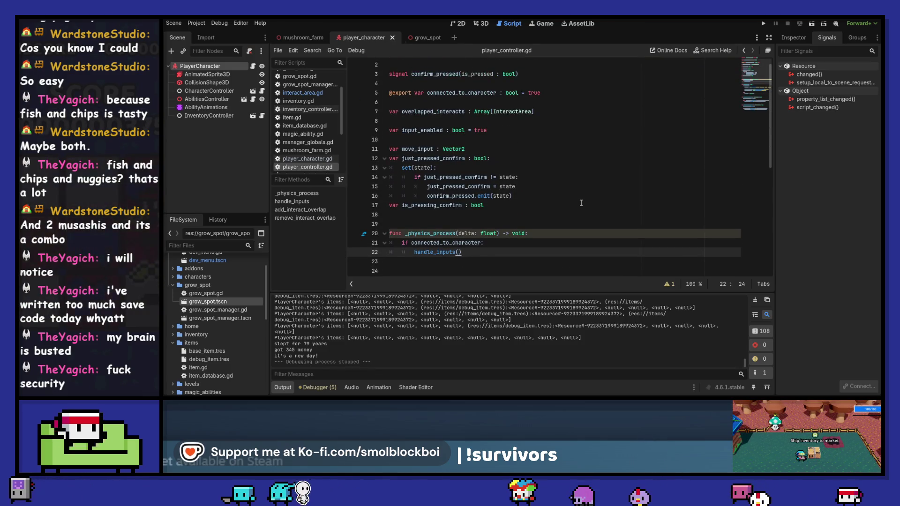
scroll(581, 203, down, 1)
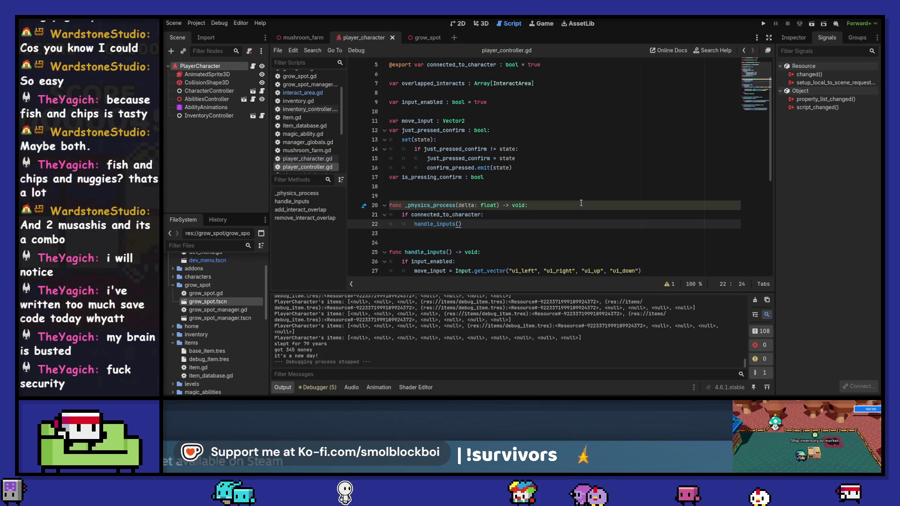
scroll(581, 203, down, 7)
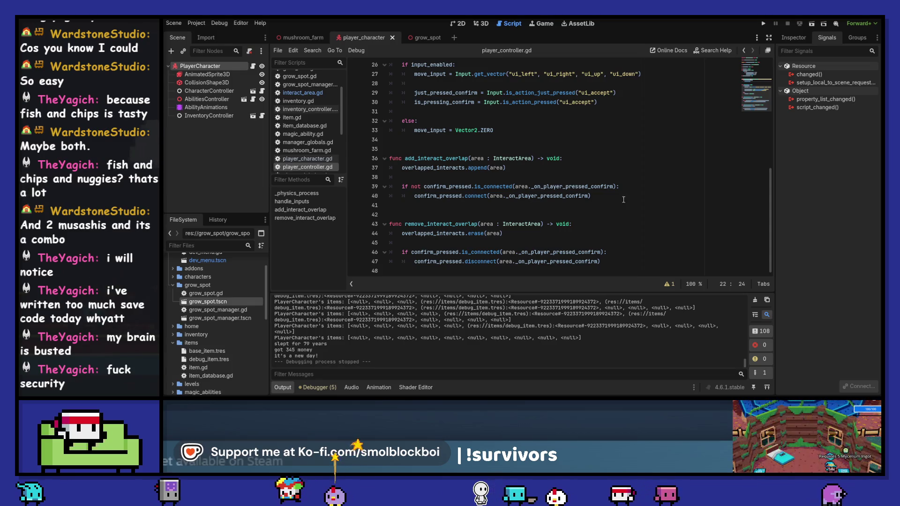
click(651, 187)
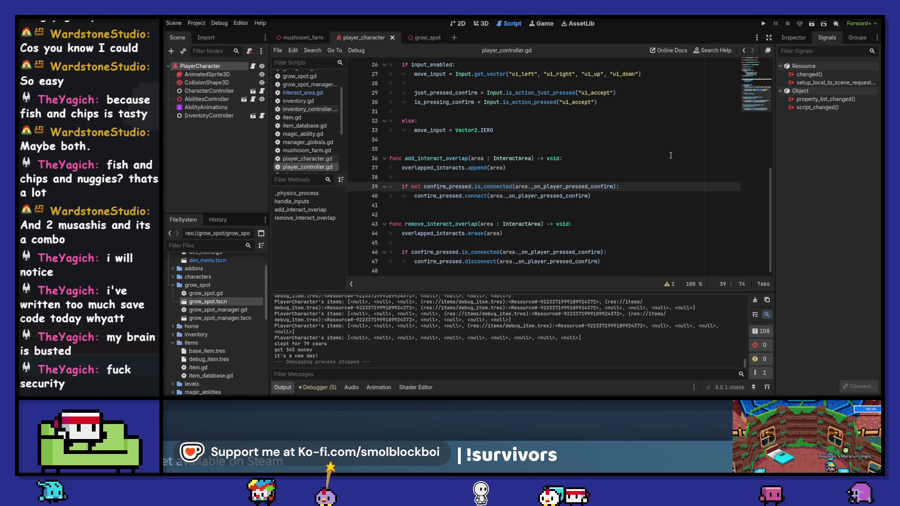
Step: Wrap the confirm_pressed.connect call in 'if overlapped_interacts[0] == area:'
key(Return)
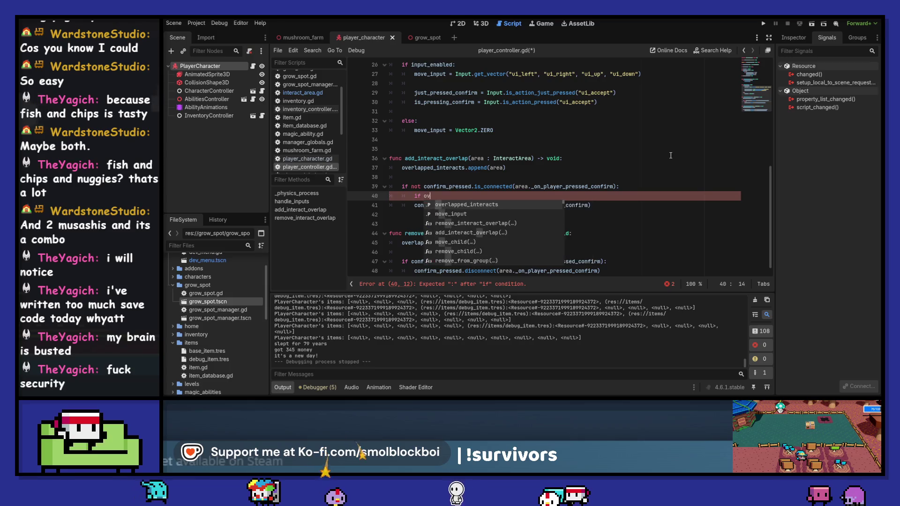
key(Return)
text(.)
key(BackSpace)
text([0] ==)
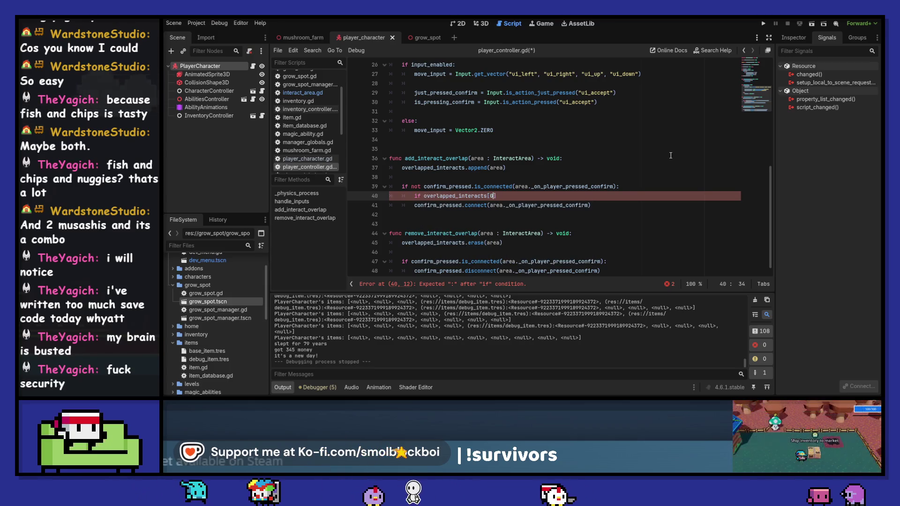
text( area:)
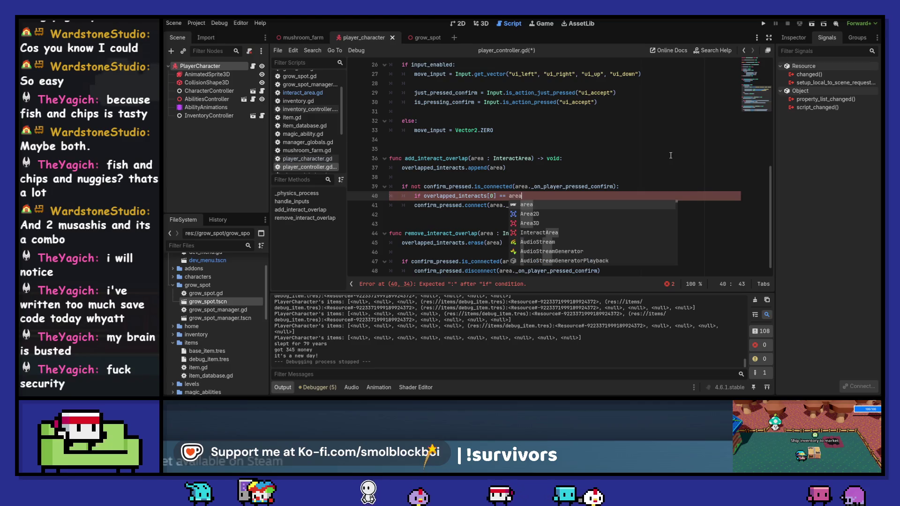
key(Down)
key(Home)
key(Tab)
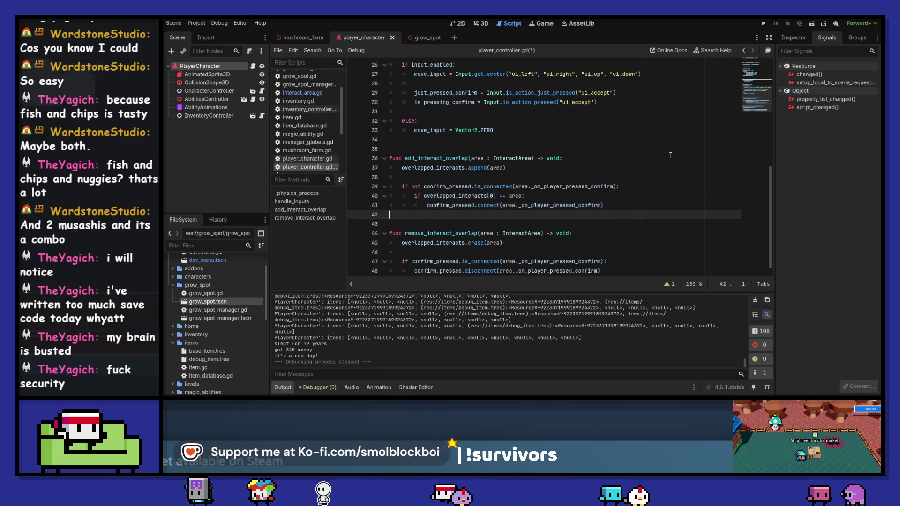
Step: Save player_controller.gd and launch the game with F5
key(ctrl+End)
key(ctrl+s)
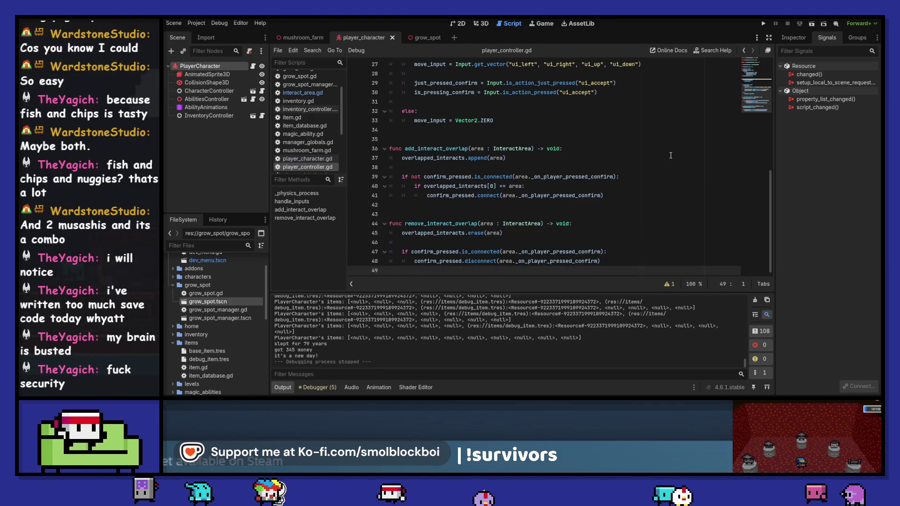
key(F5)
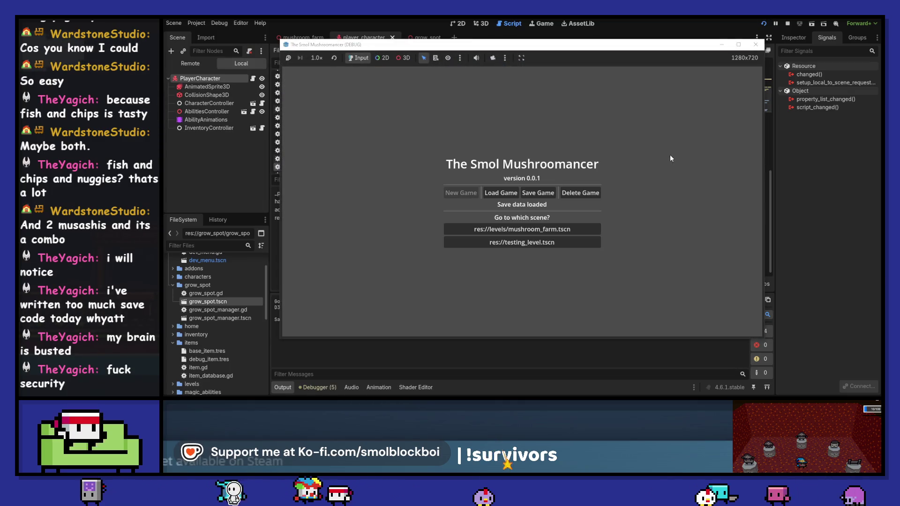
Step: Load mushroom_farm, seed GrowSpot4, GrowSpot2 and GrowSpot3, then stop the game with F8
click(594, 228)
key(s)
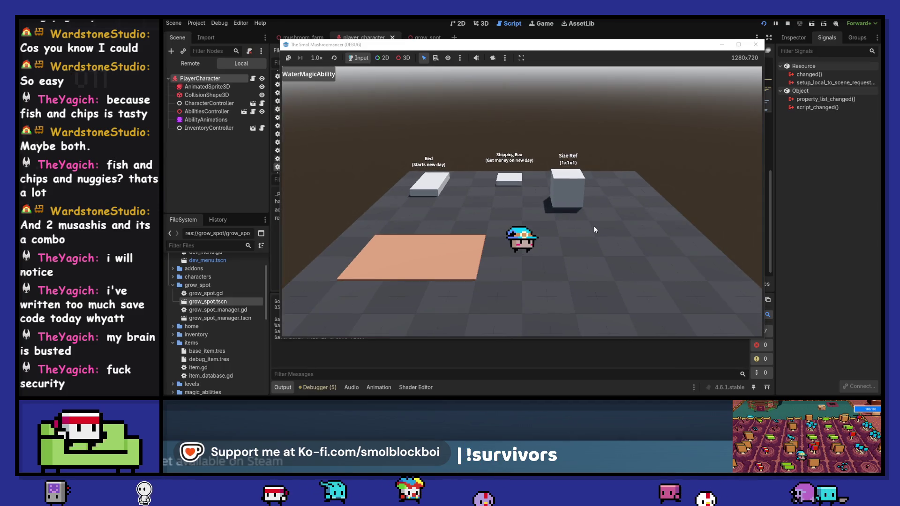
key(s)
key(a)
key(e)
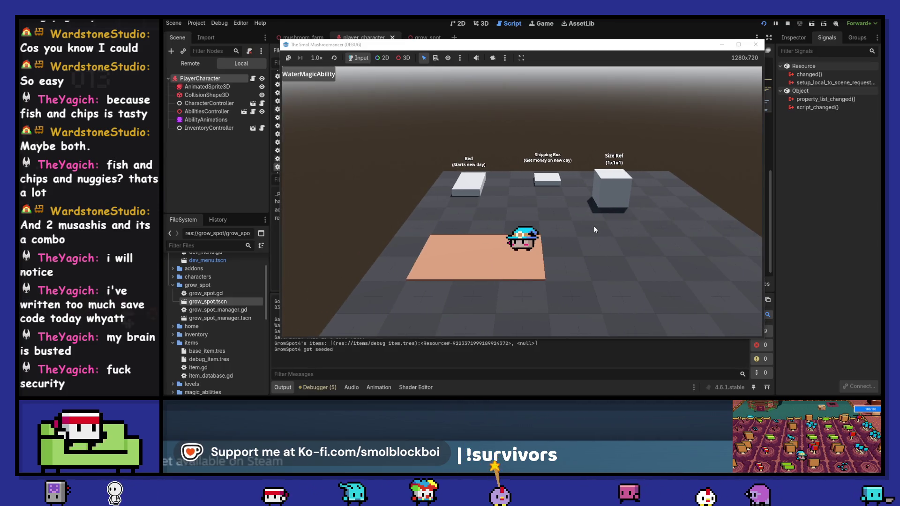
key(a)
key(a)
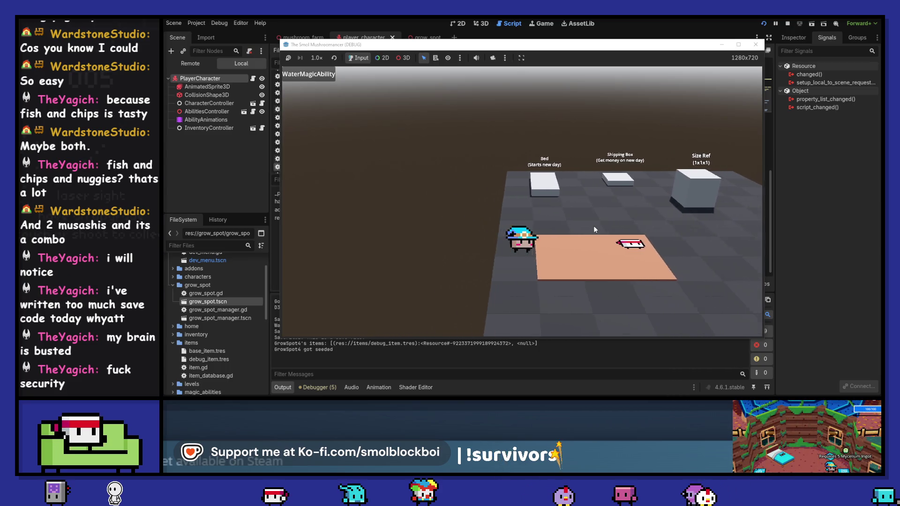
key(a)
key(e)
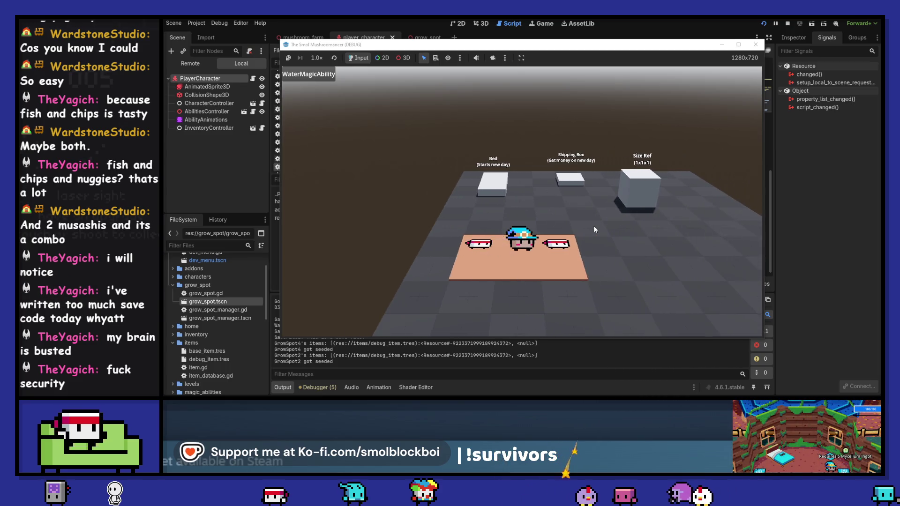
key(w)
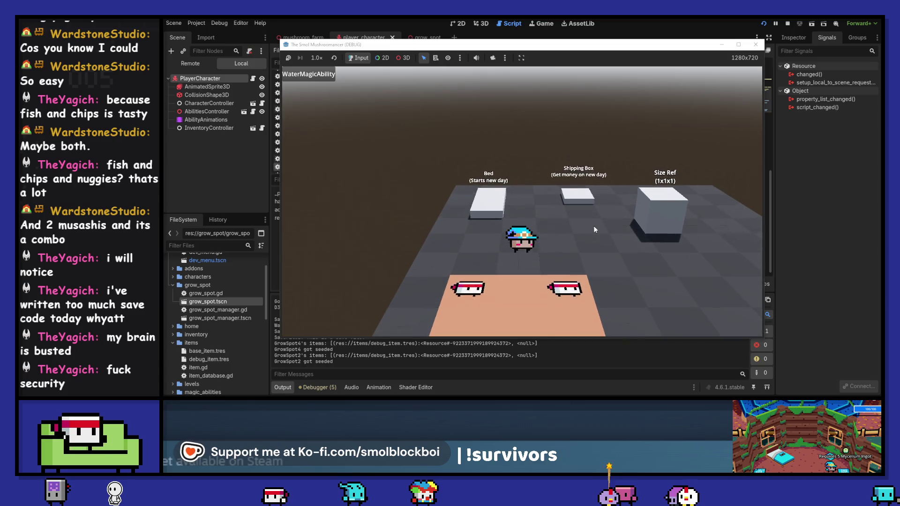
key(s)
key(e)
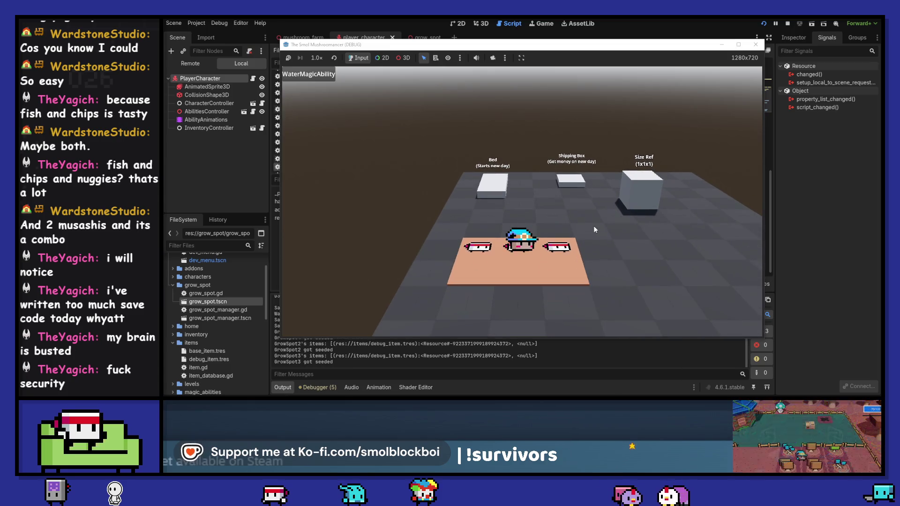
key(w)
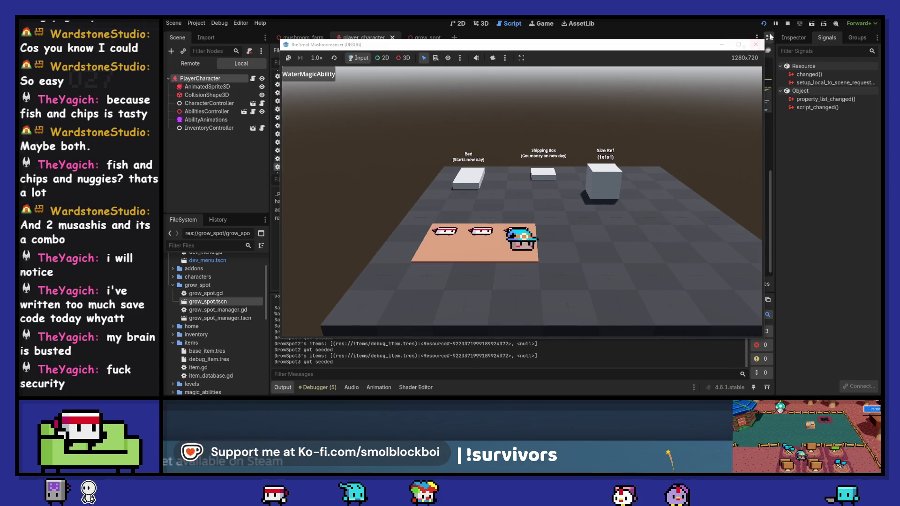
key(F8)
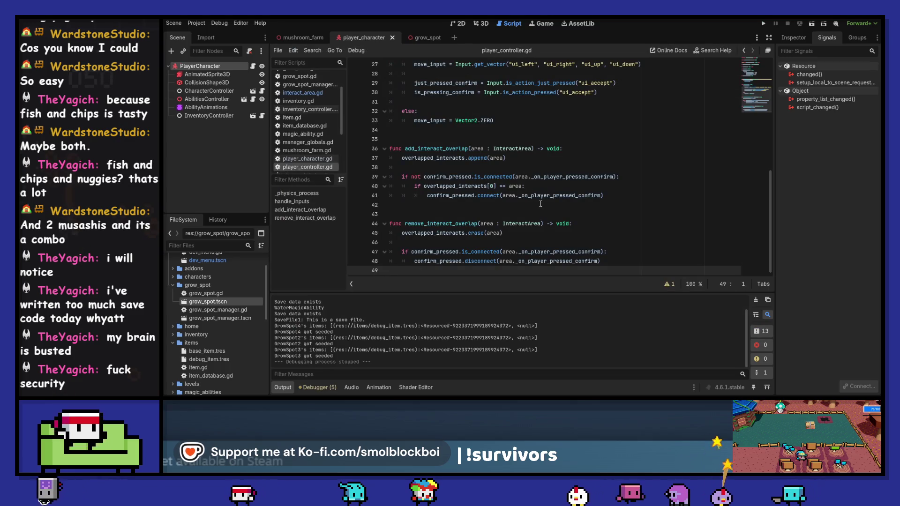
Step: Change line 40's index to [-1], run mushroom_farm, walk the character around, then stop
click(492, 186)
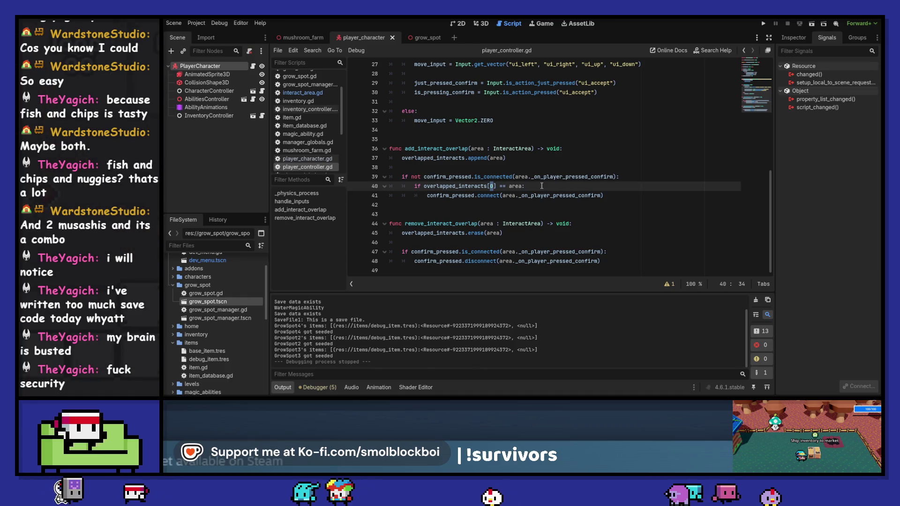
text(-)
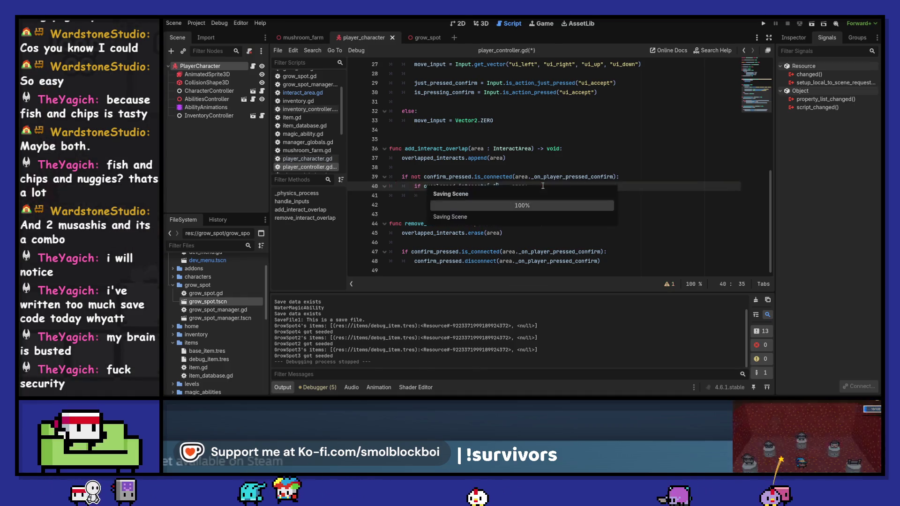
key(F5)
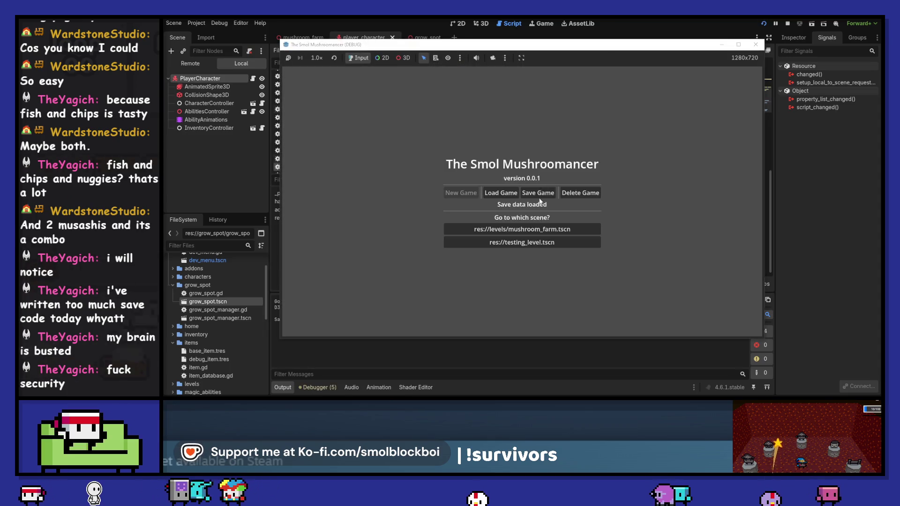
click(536, 225)
key(a)
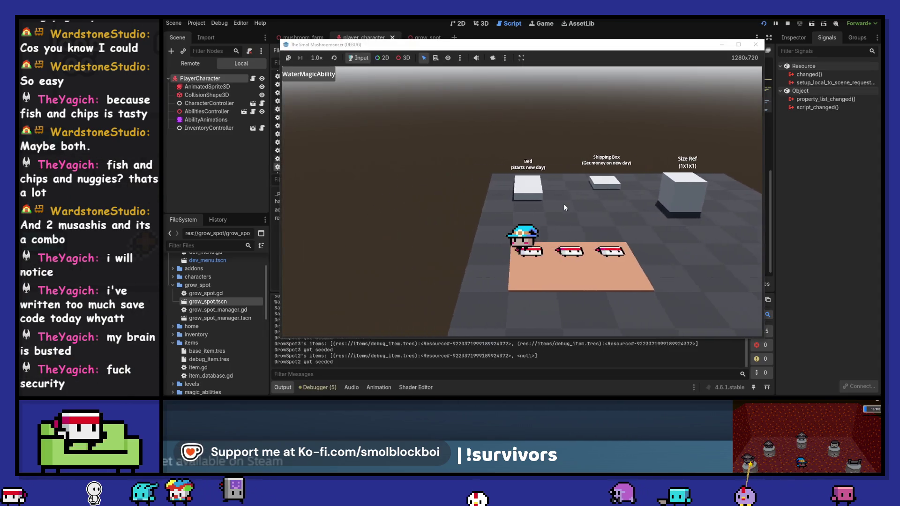
key(d)
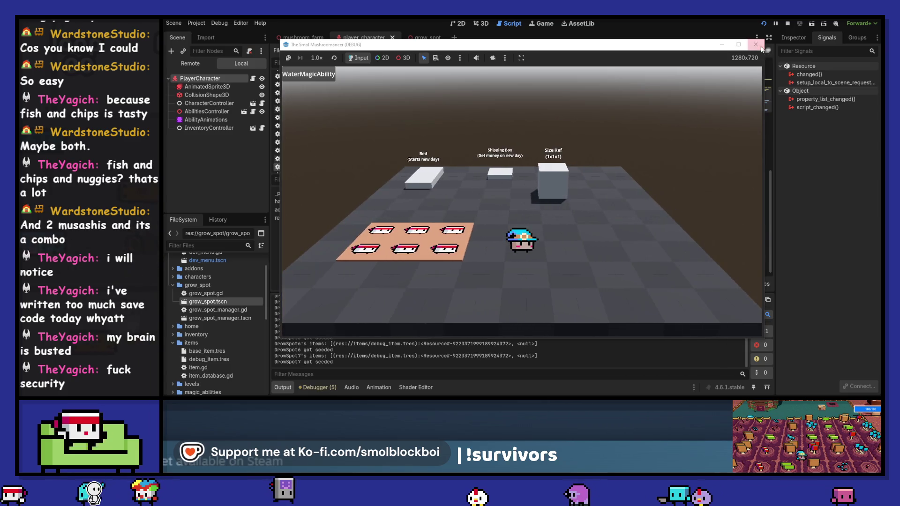
key(F8)
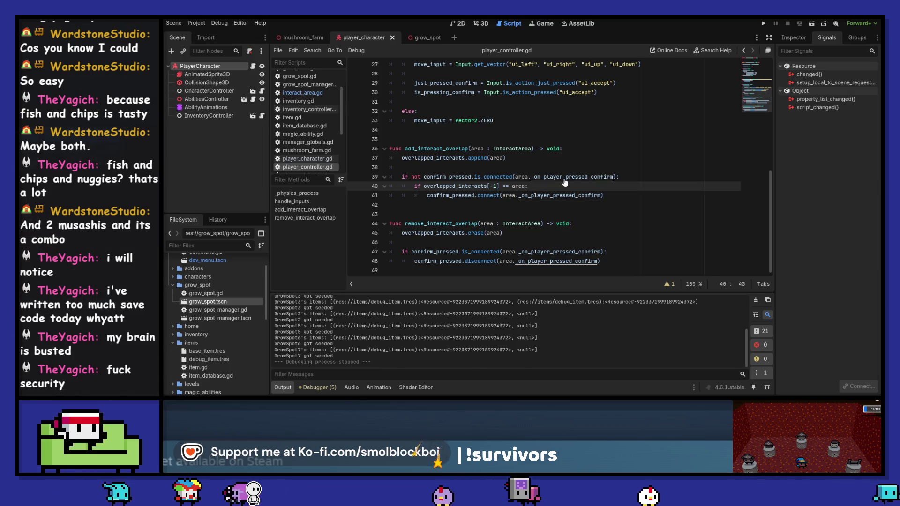
Step: Restore the index on line 40 to overlapped_interacts[0]
key(Left)
key(Left)
key(Left)
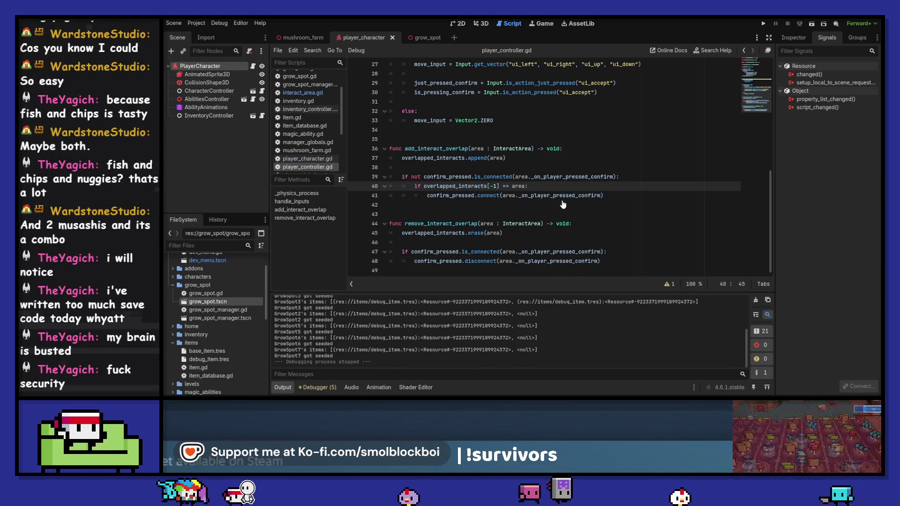
key(BackSpace)
key(BackSpace)
text(0)
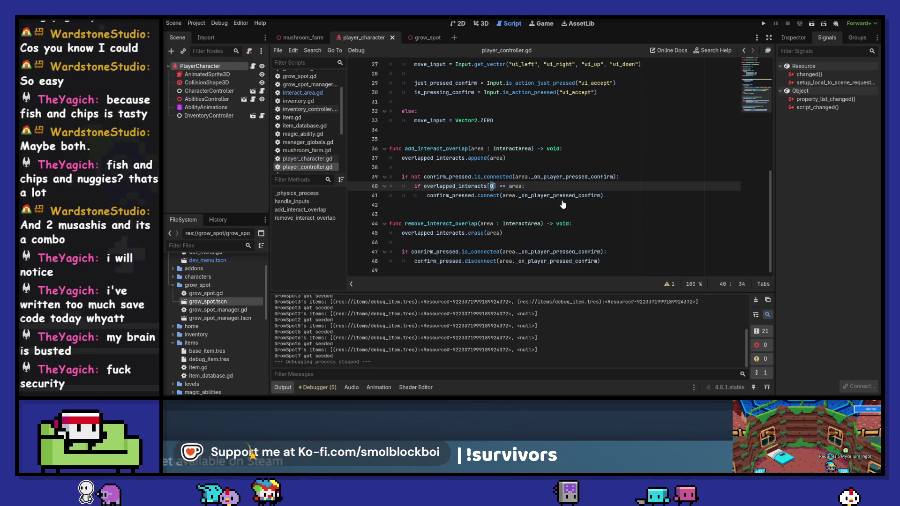
Step: Delete the overlapped_interacts[0] check line and re-indent the confirm_pressed.connect call
click(557, 188)
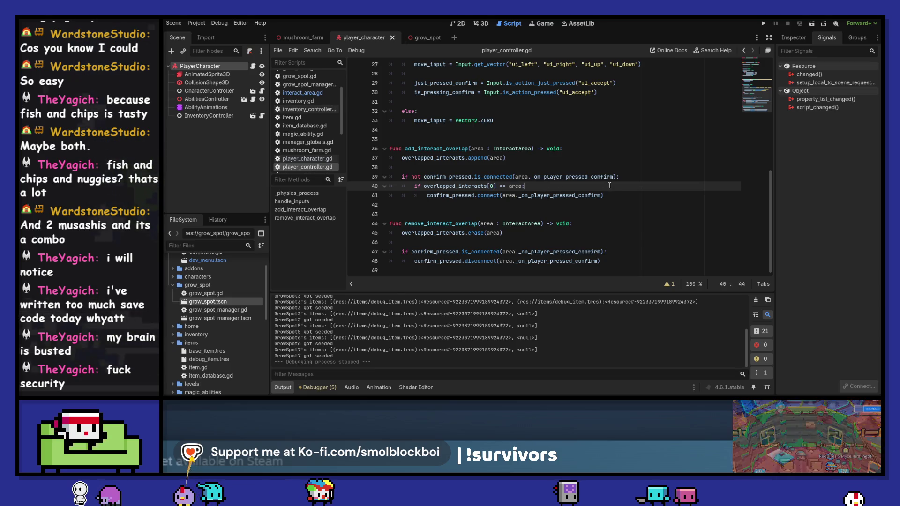
key(shift+Up)
key(shift+End)
key(BackSpace)
drag(592, 188, 566, 188)
key(shift+Tab)
key(shift+Tab)
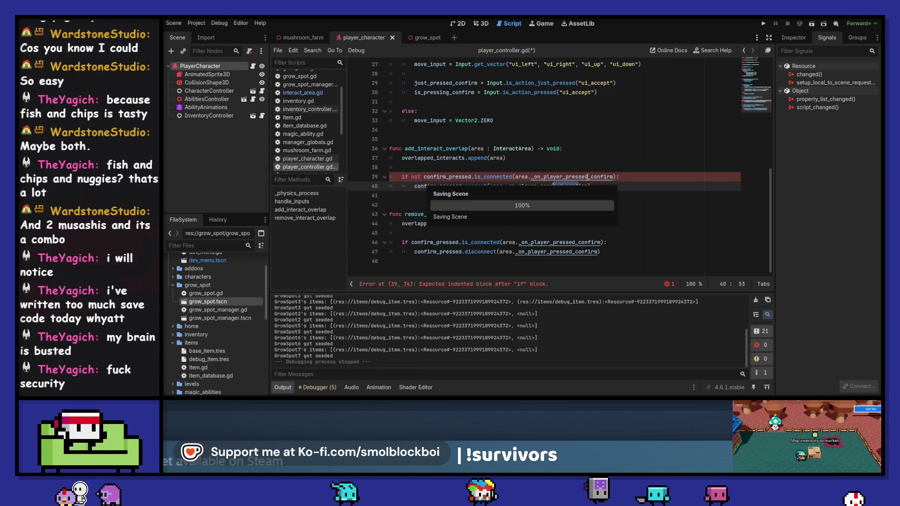
key(Tab)
Step: Save player_controller.gd and clear the Output log
click(480, 158)
key(ctrl+s)
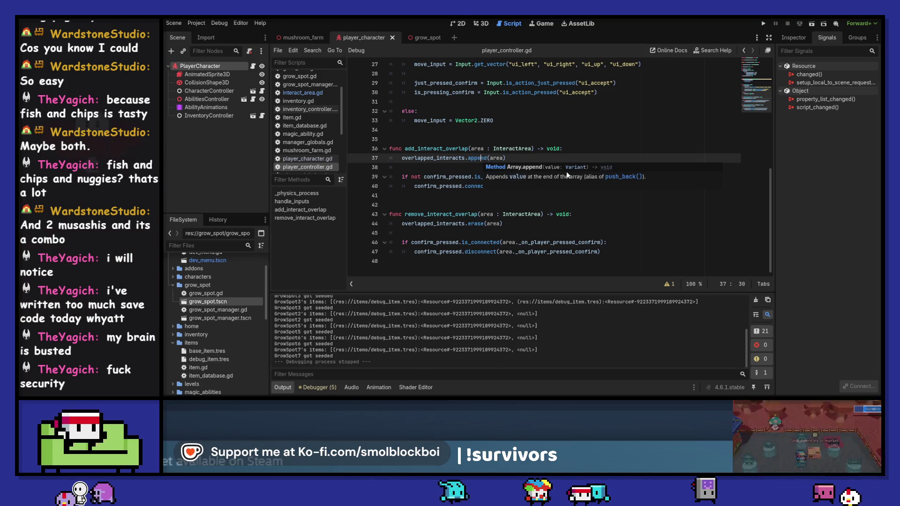
click(757, 300)
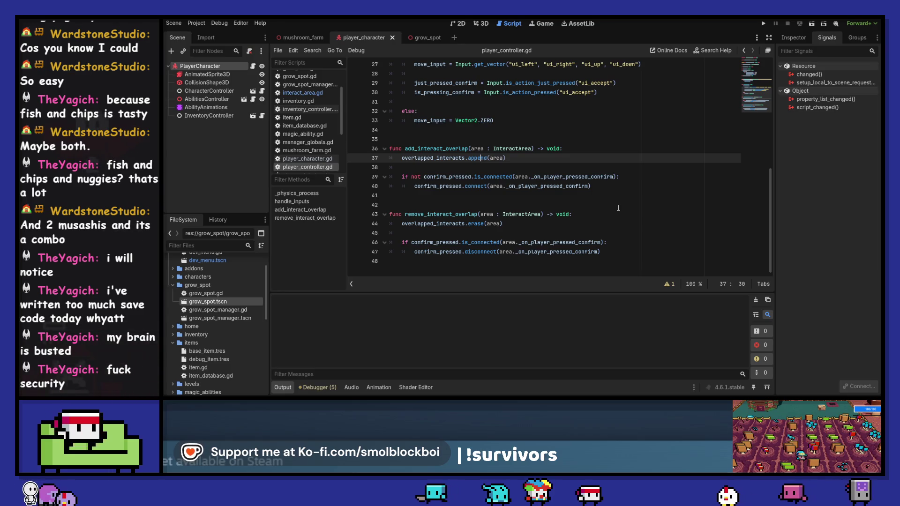
scroll(618, 207, up, 5)
scroll(618, 208, up, 4)
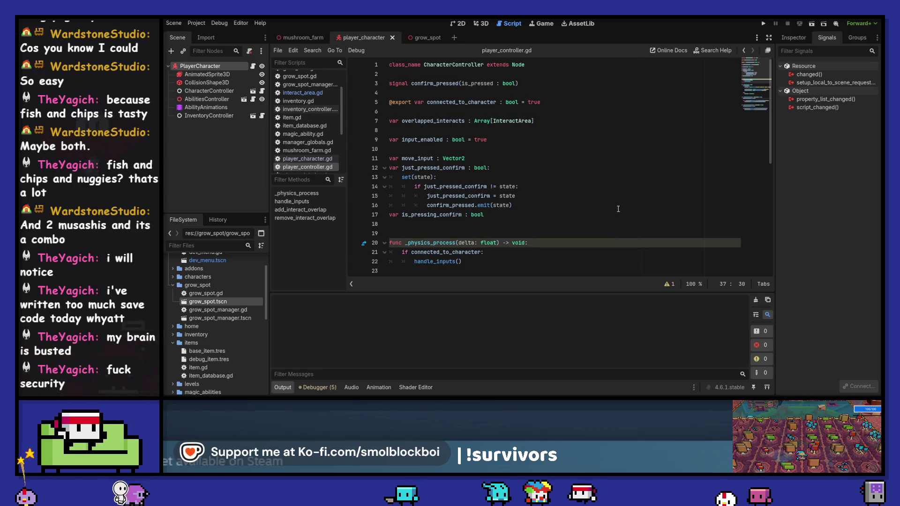
Step: In interact_area.gd, add a player_confirmed_interact() -> void function with a pass body, and save
click(309, 94)
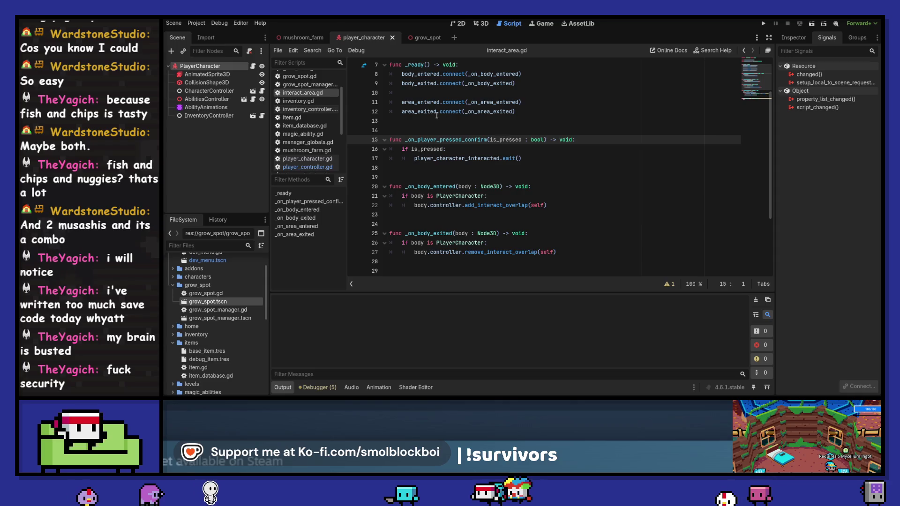
click(420, 133)
key(Return)
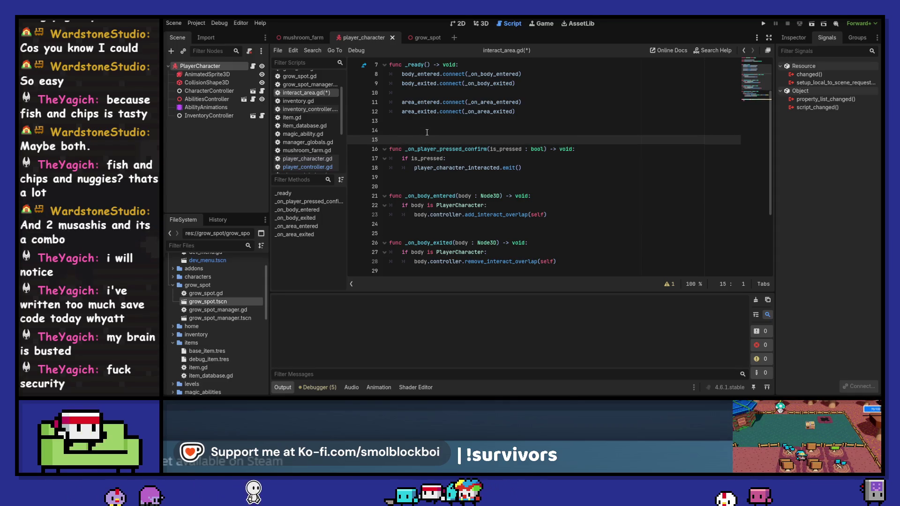
key(Return)
key(Up)
text(func )
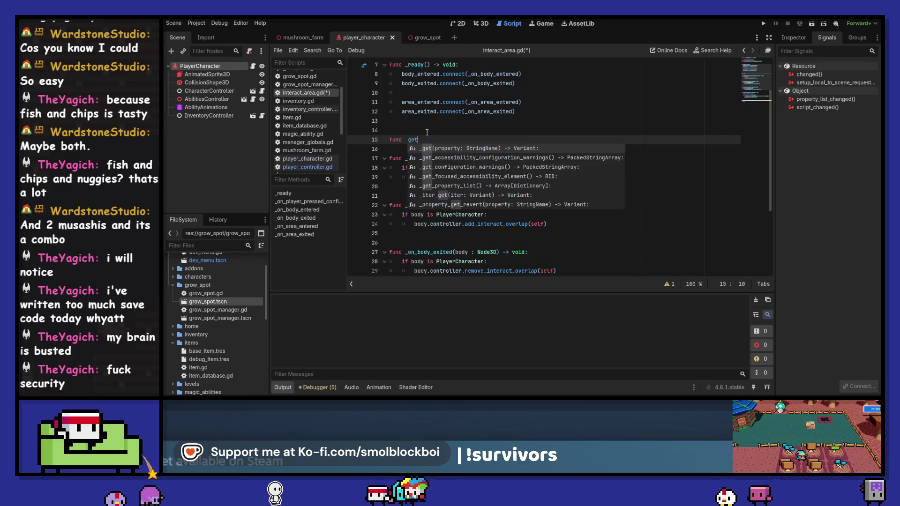
text(get_)
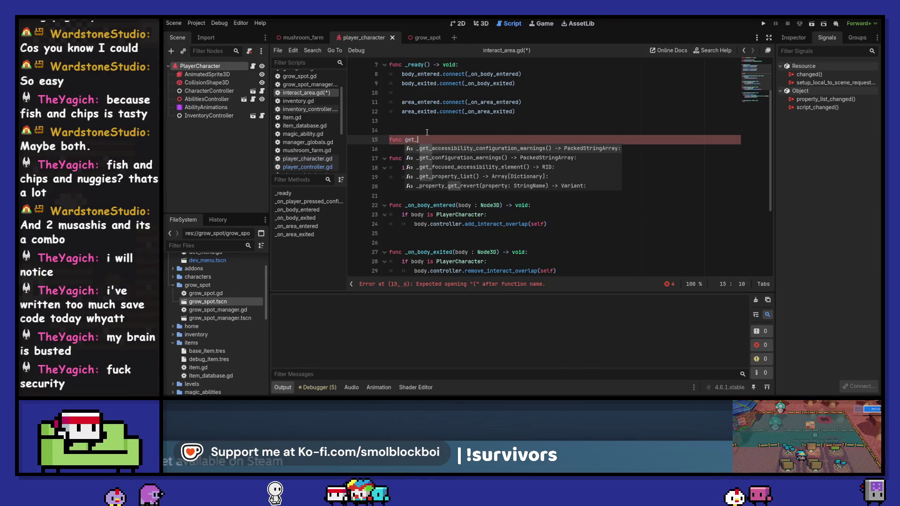
text(interacted_by_p)
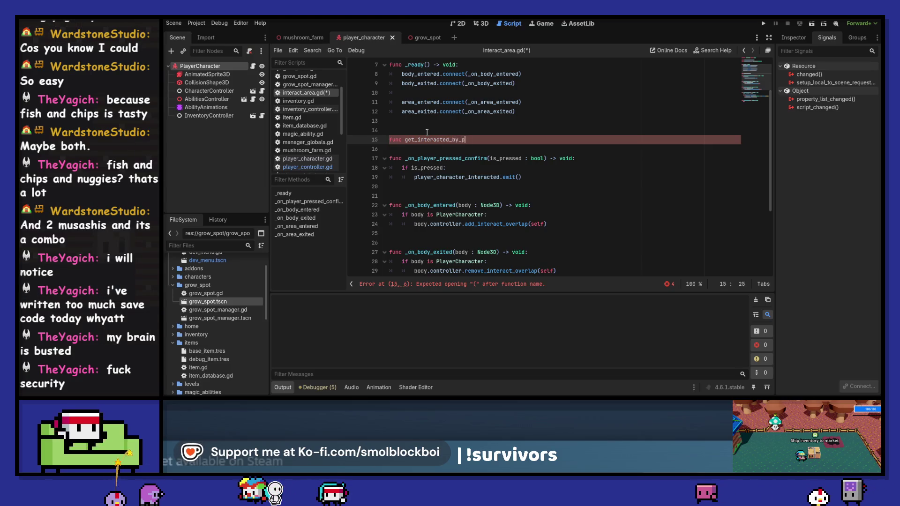
text(layer() -)
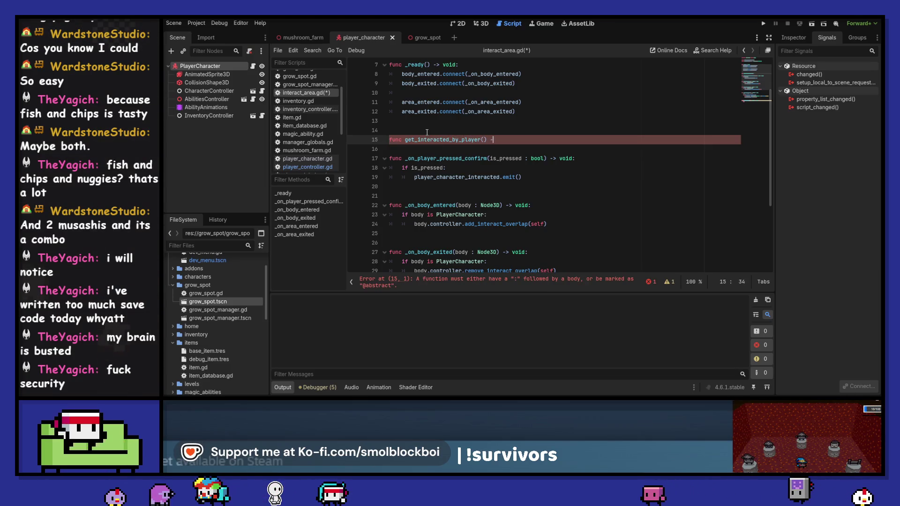
key(Return)
text(pass)
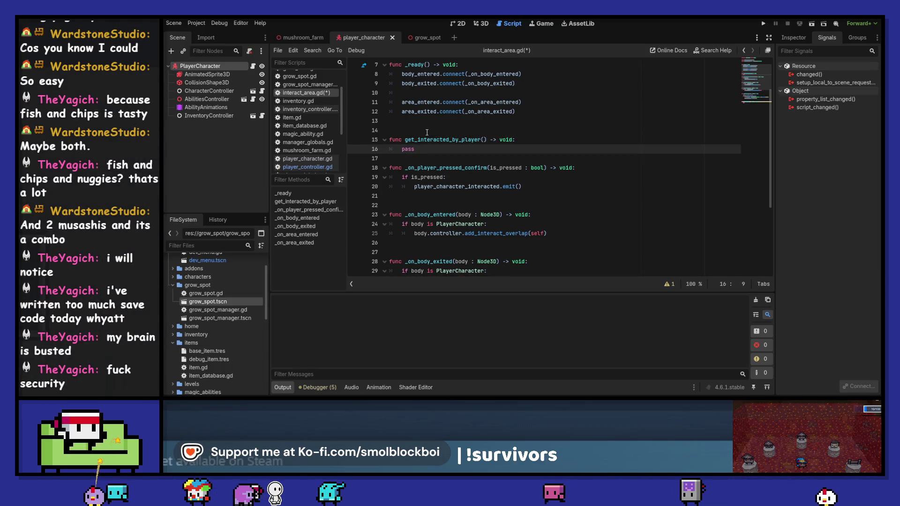
double_click(427, 133)
text(play)
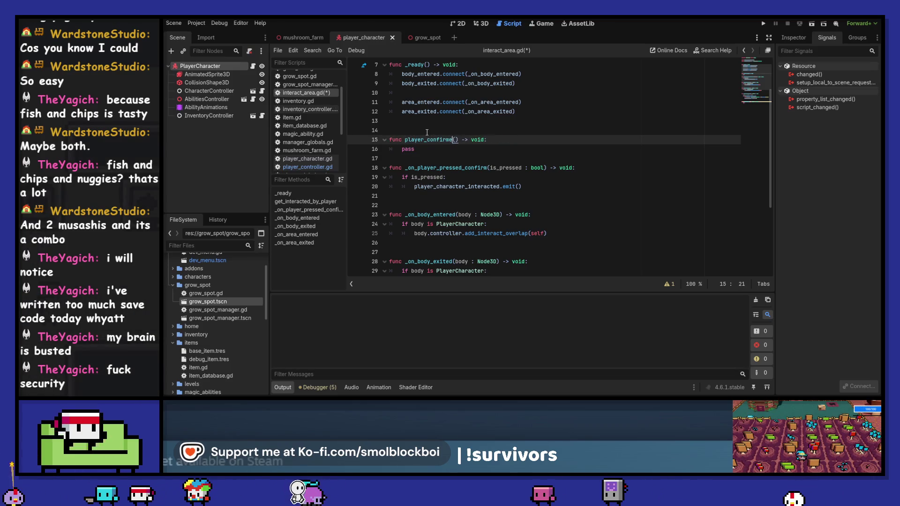
text(interact)
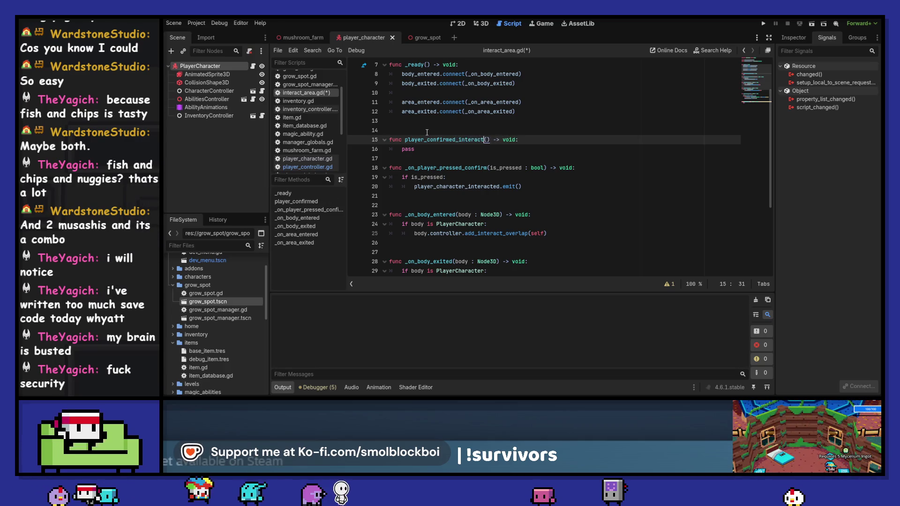
key(ctrl+s)
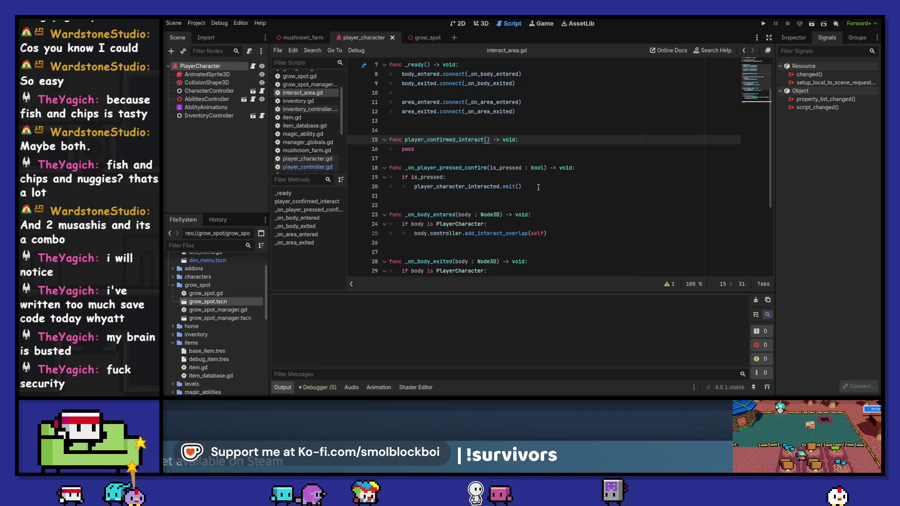
Step: Replace its pass with a copied player_character_interacted.emit() call
mouse_move(538, 187)
mouse_down()
mouse_move(413, 178)
mouse_move(409, 186)
mouse_up()
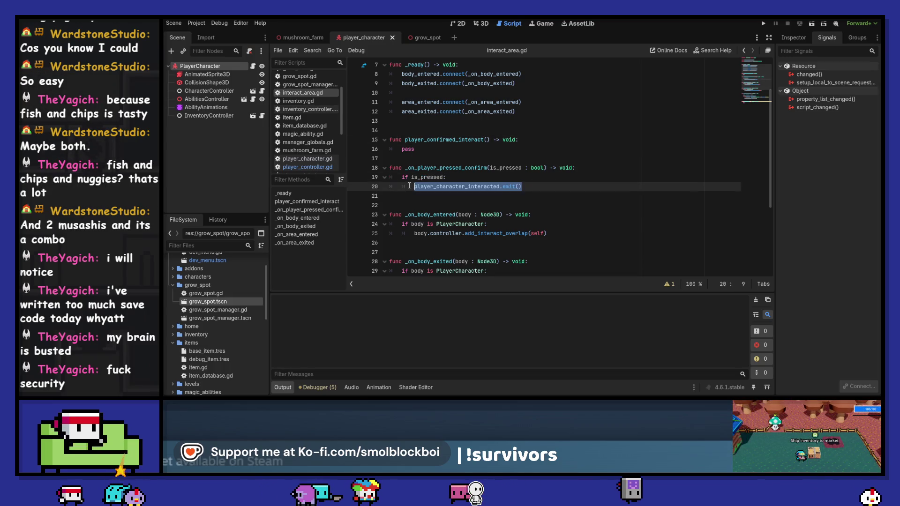
key(ctrl+c)
double_click(421, 156)
key(ctrl+v)
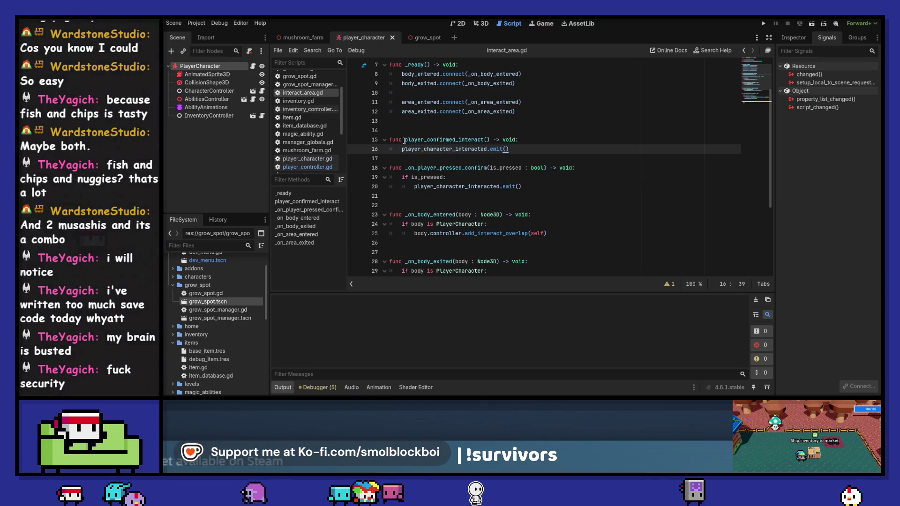
click(405, 141)
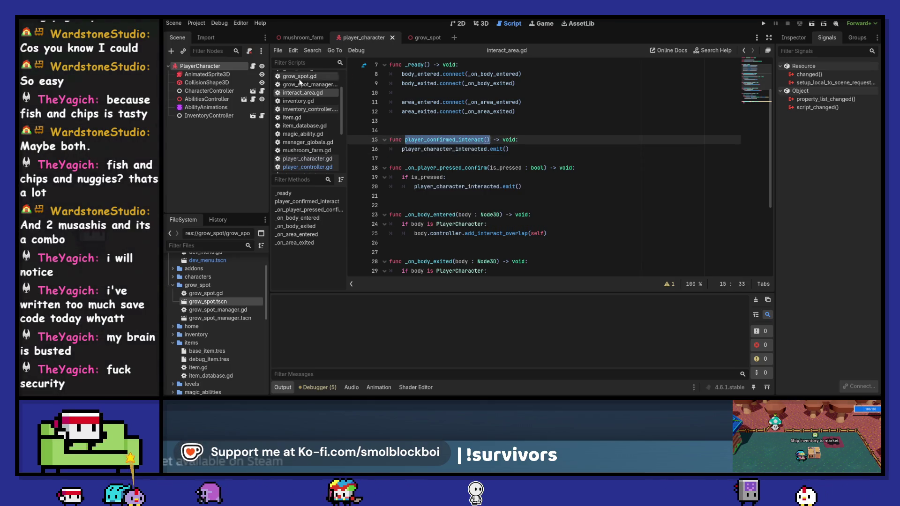
Step: Make the confirm setter call overlapped_interacts[-1].player_confirmed_interact() and save player_controller.gd
click(307, 166)
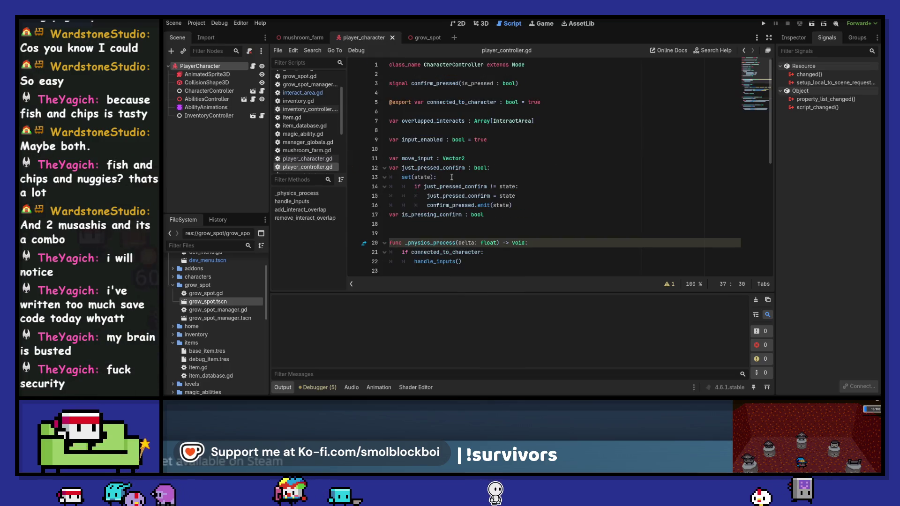
scroll(469, 179, down, 3)
scroll(487, 182, up, 3)
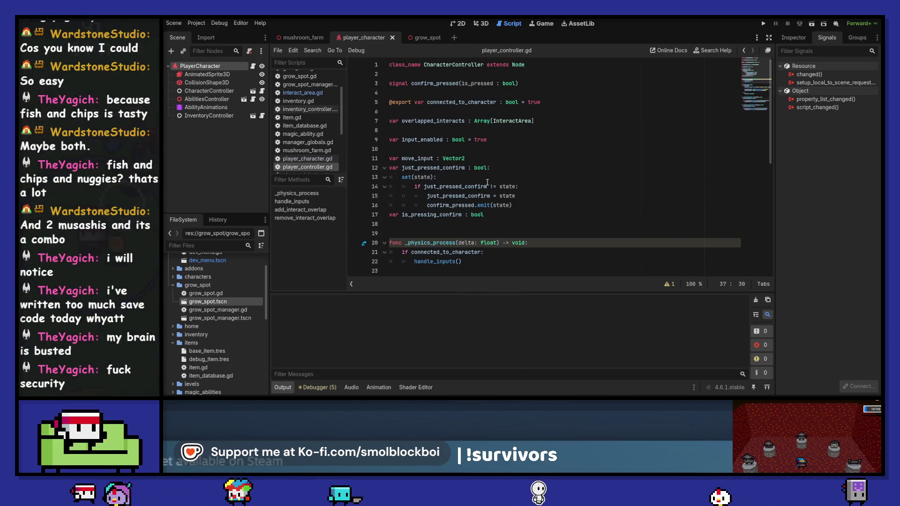
scroll(487, 181, down, 1)
click(551, 169)
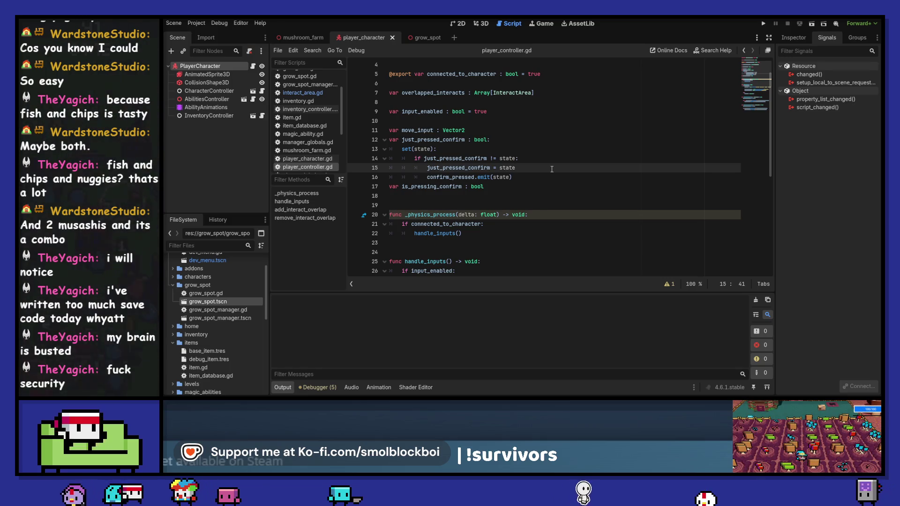
key(Return)
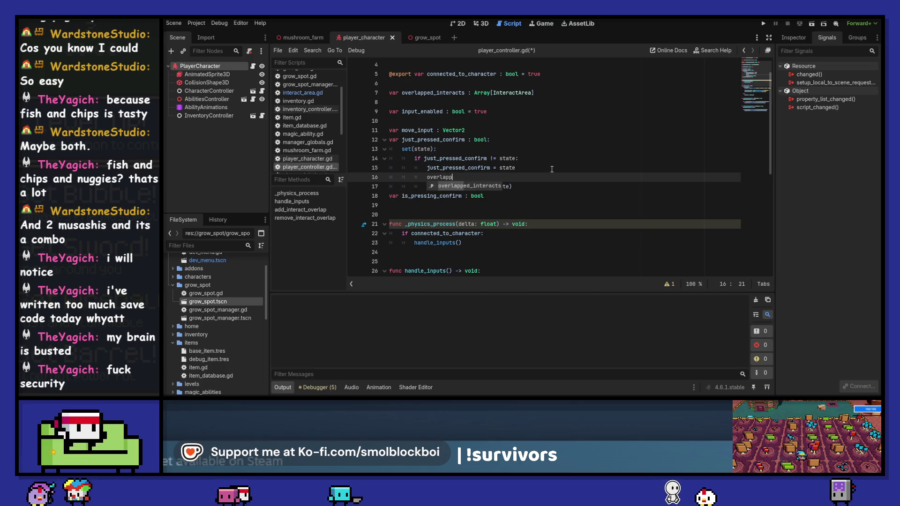
key(Return)
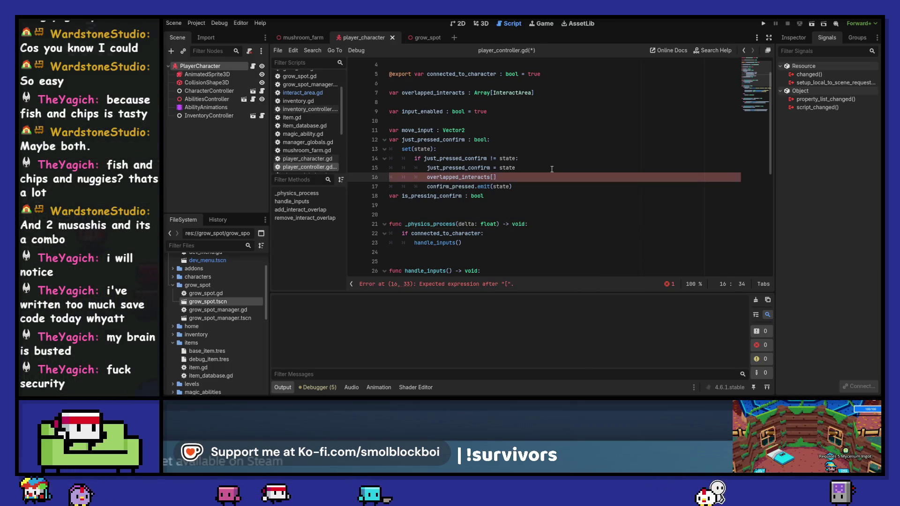
text(])
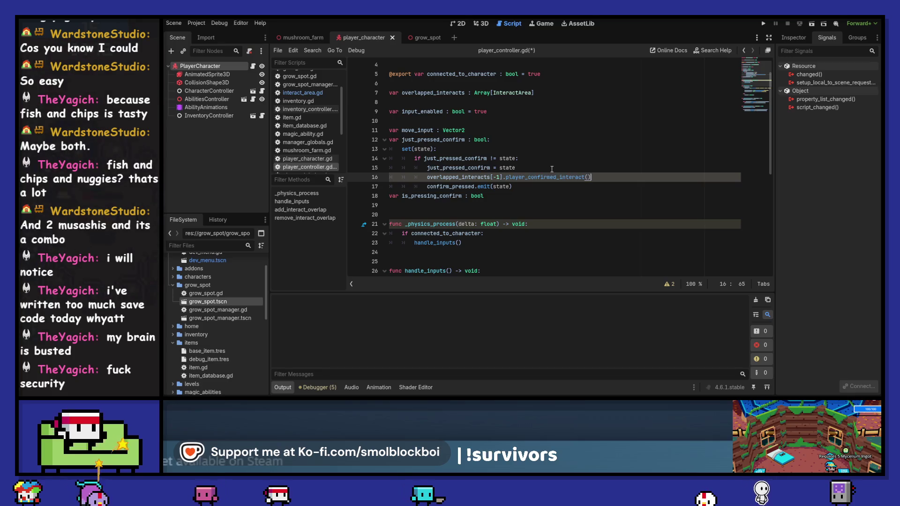
key(Down)
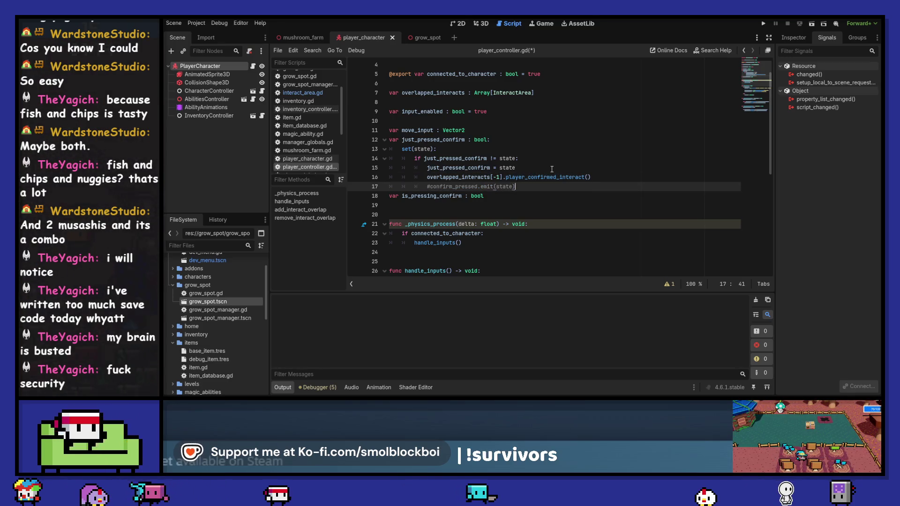
key(ctrl+s)
Step: Comment out the confirm_pressed connect and disconnect lines in add_interact_overlap and remove_interact_overlap
scroll(553, 169, down, 5)
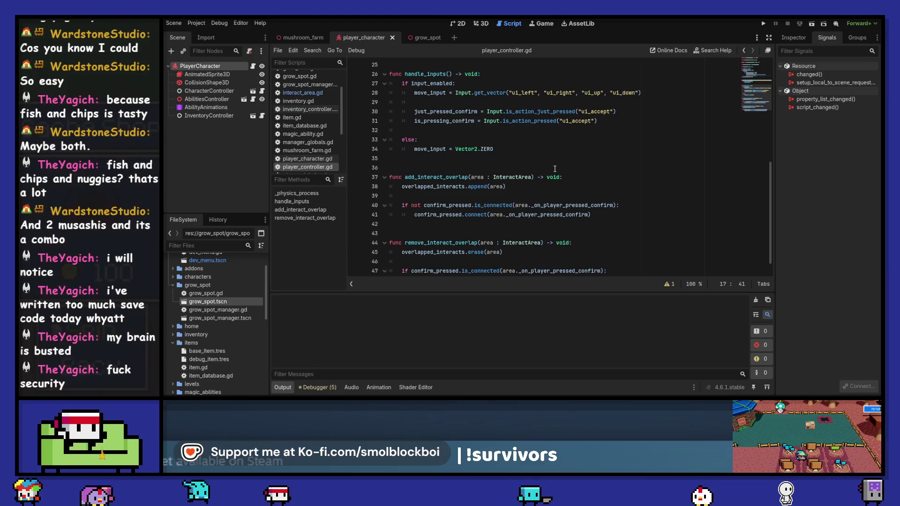
scroll(554, 168, down, 1)
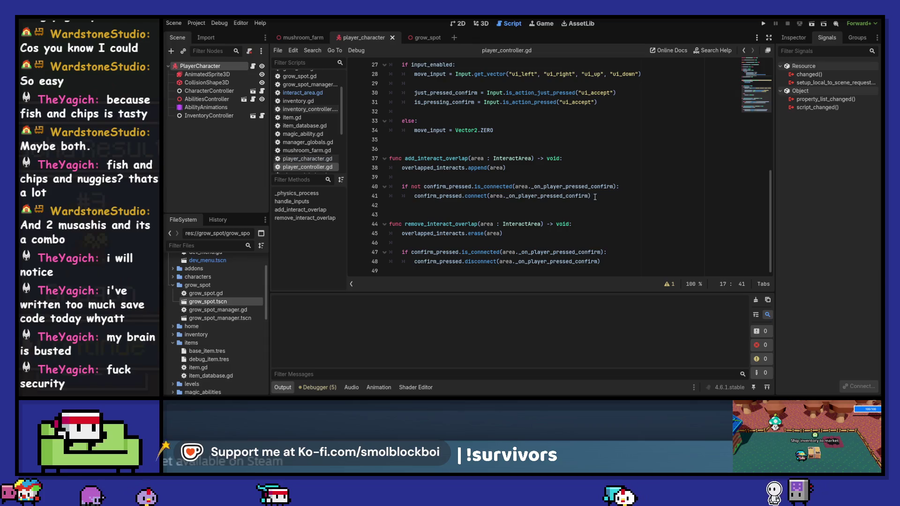
drag(591, 196, 598, 187)
key(ctrl+k)
drag(600, 262, 619, 251)
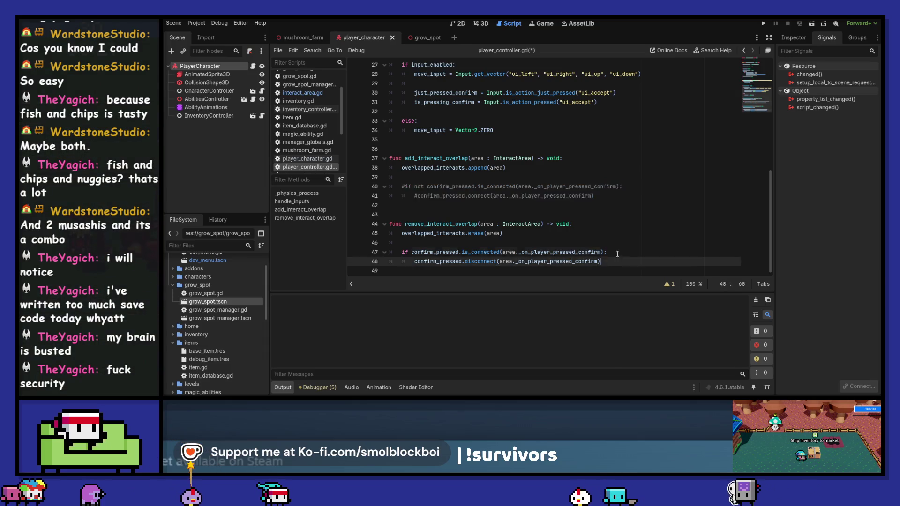
key(ctrl+k)
Step: Run the game, seed several grow spots and water them
key(F5)
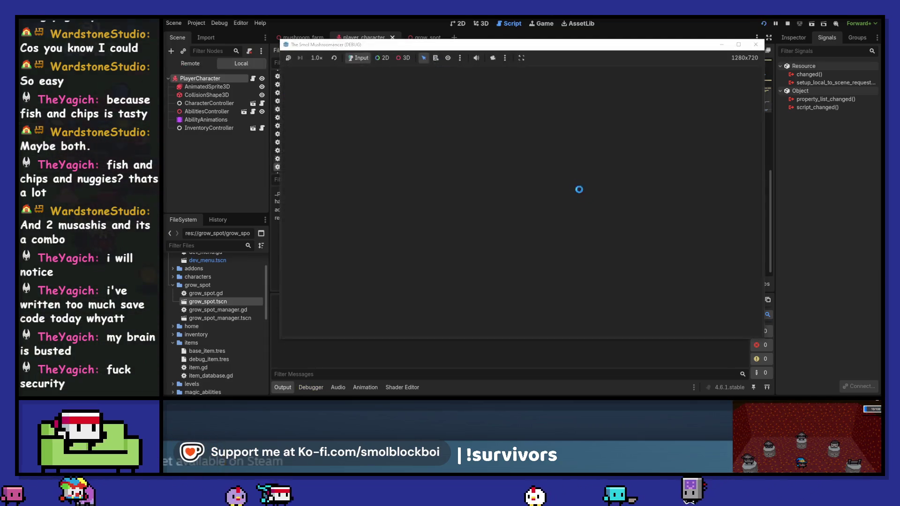
key(a)
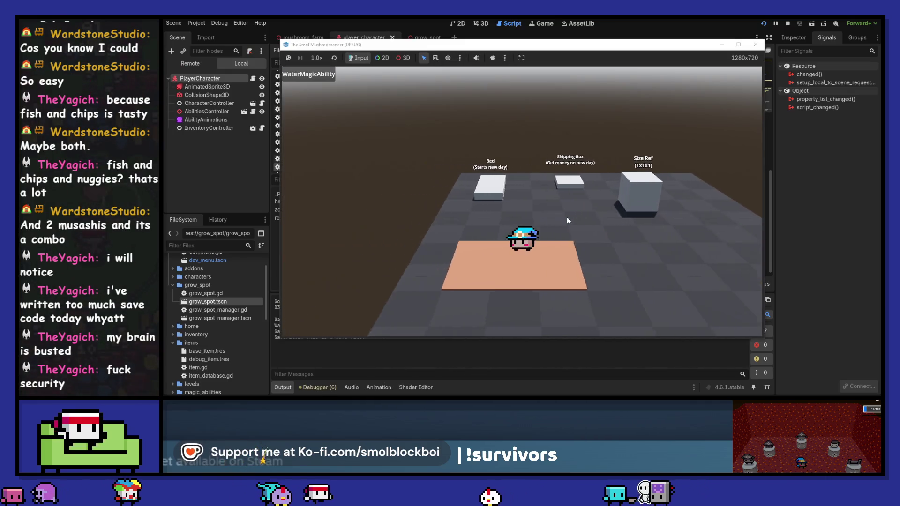
key(d)
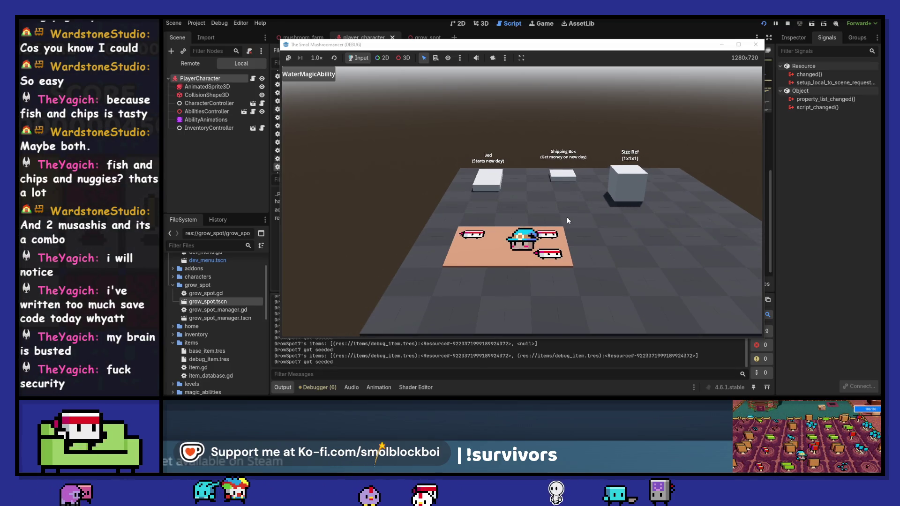
key(a)
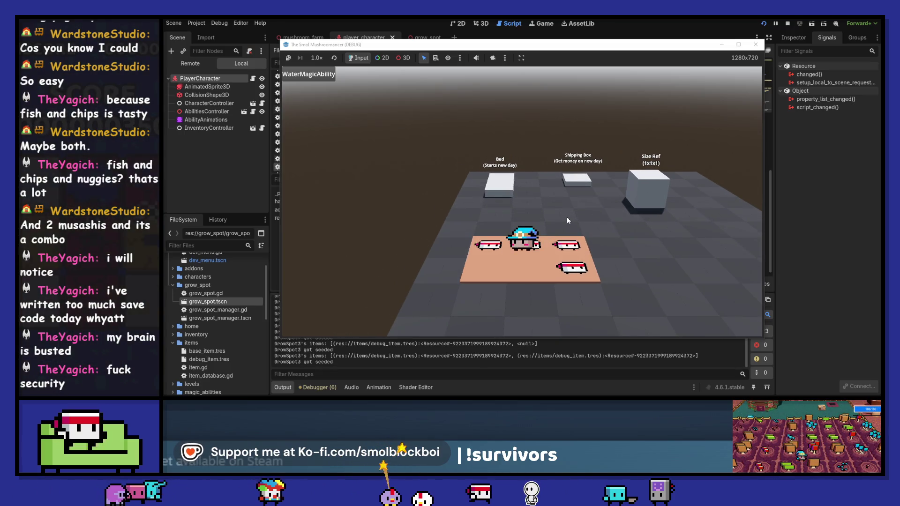
key(a)
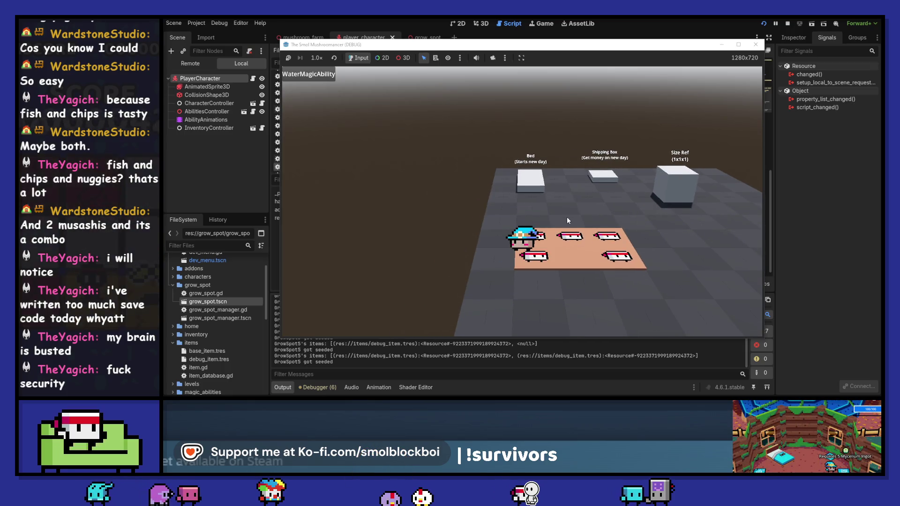
key(d)
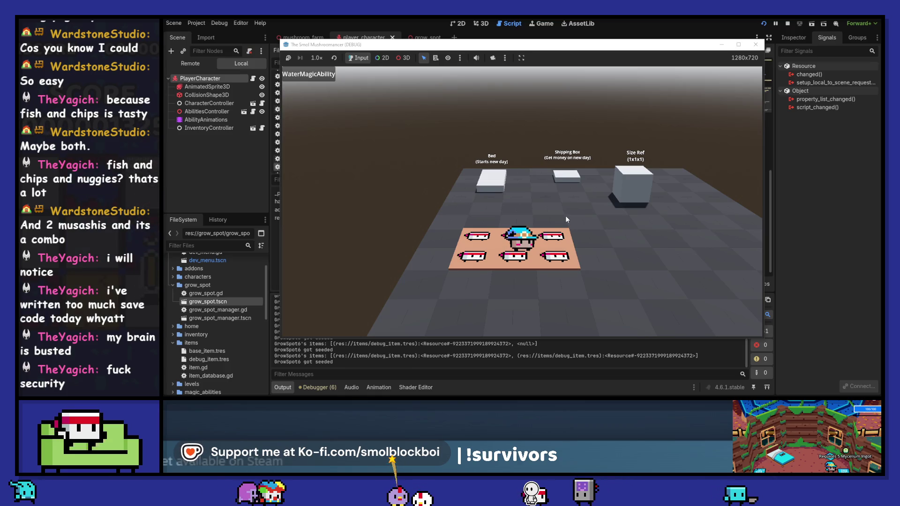
click(564, 214)
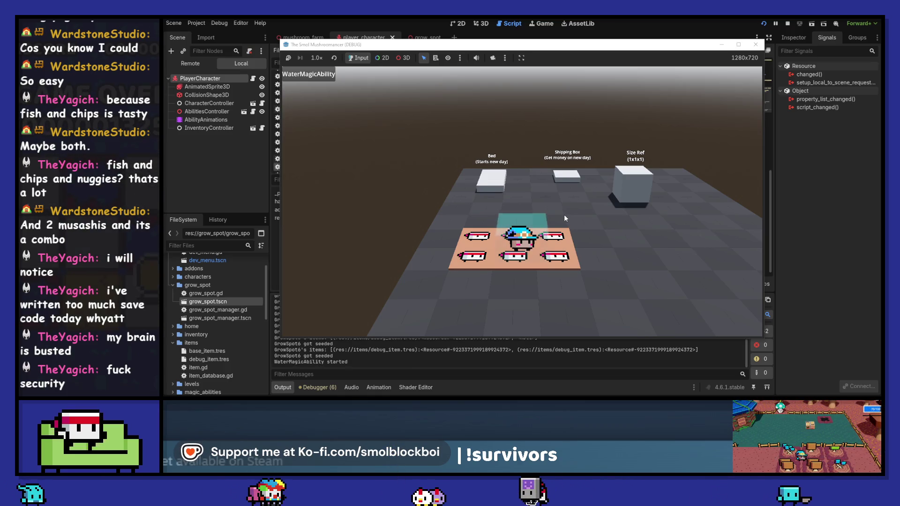
key(a)
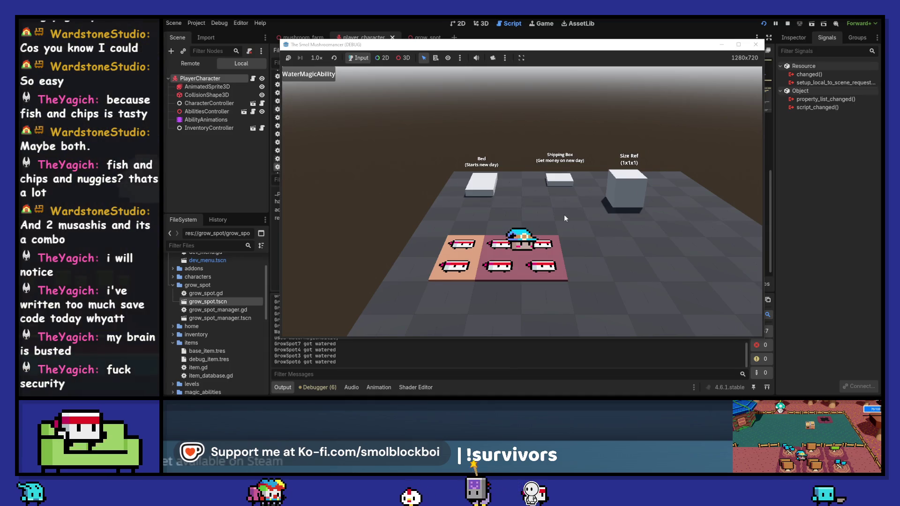
Step: Sleep to start a new day, harvest and replant, ship items, then close the game
key(w)
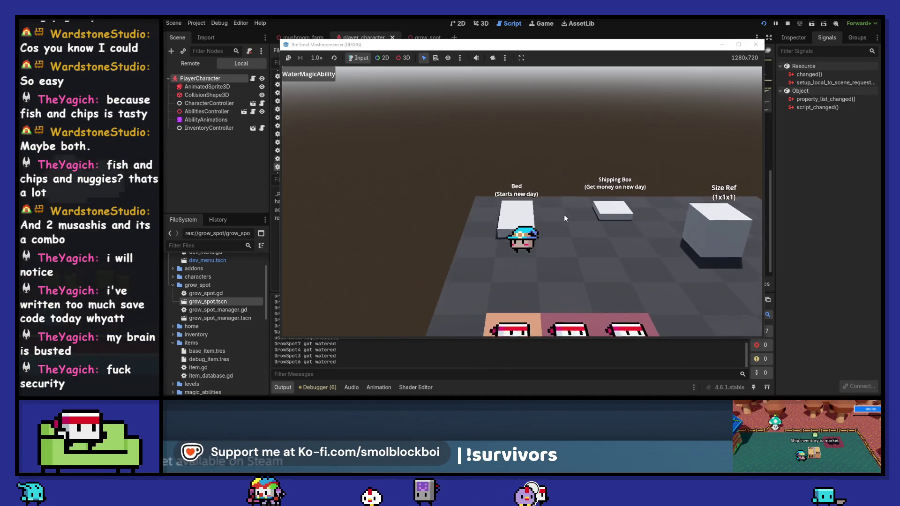
key(s)
key(d)
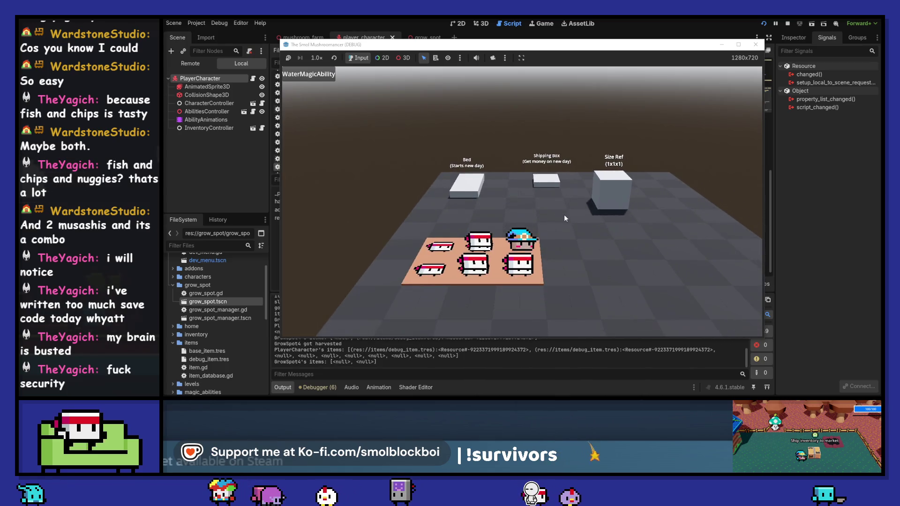
key(a)
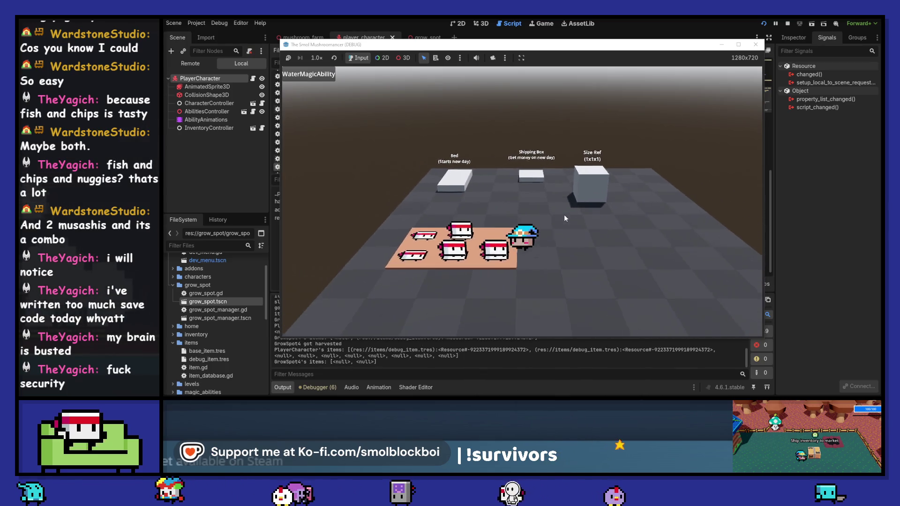
key(e)
key(e)
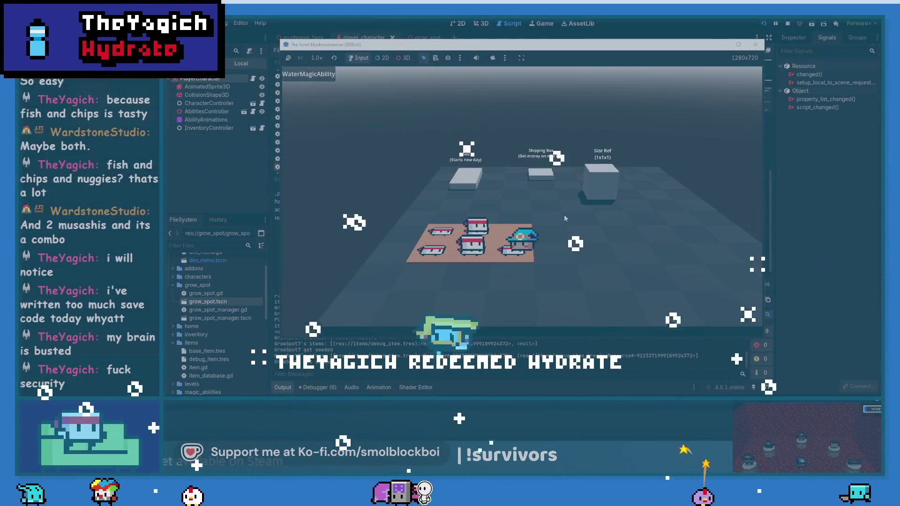
key(w)
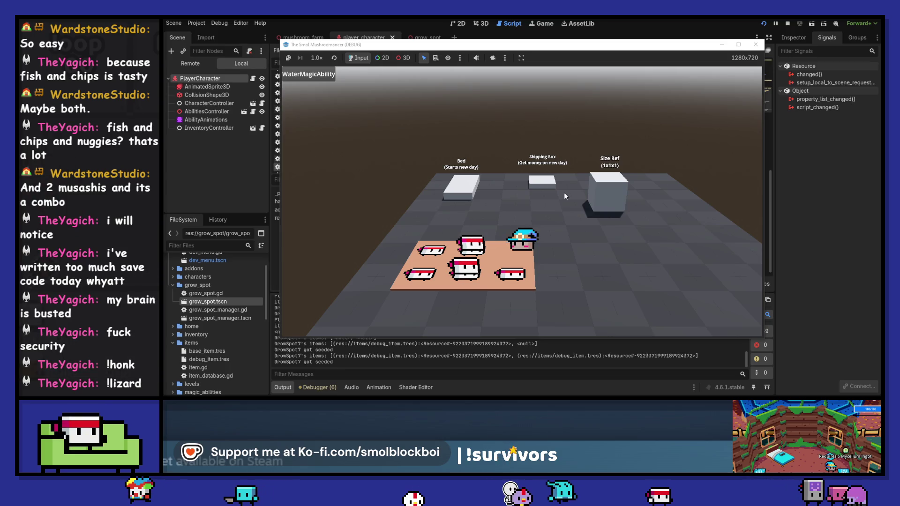
key(w)
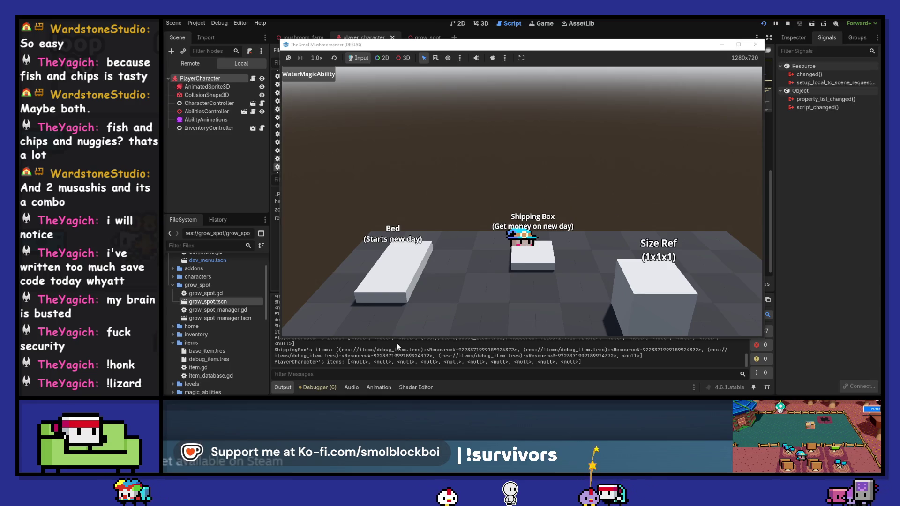
key(a)
key(a)
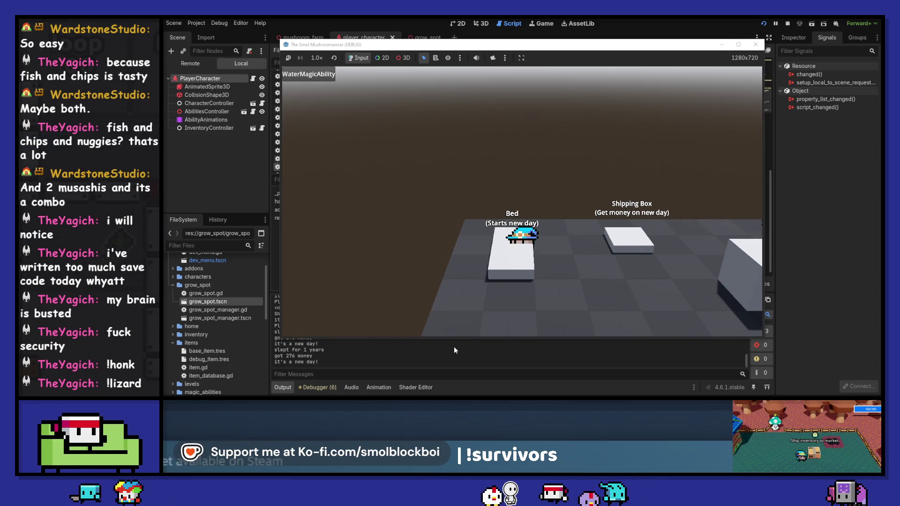
click(755, 44)
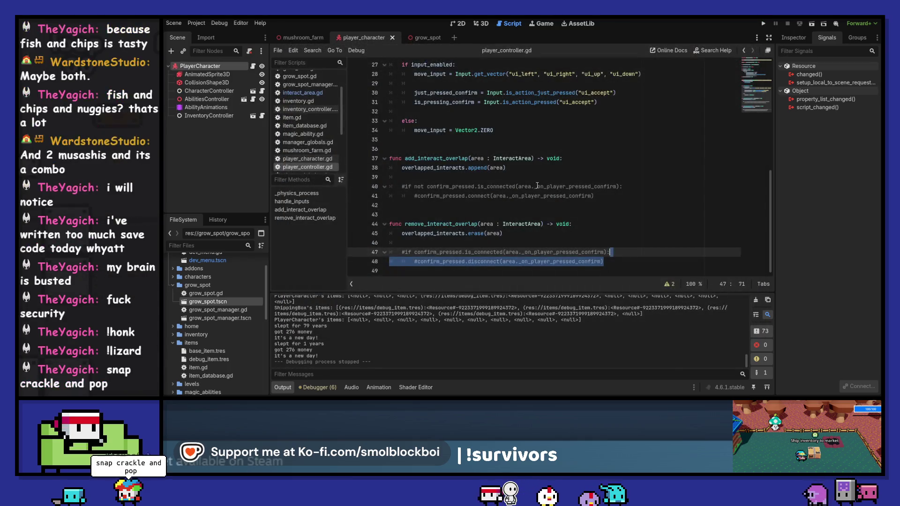
Step: Clear the selection and jump from the player_confirmed_interact call to its definition in interact_area.gd
click(622, 263)
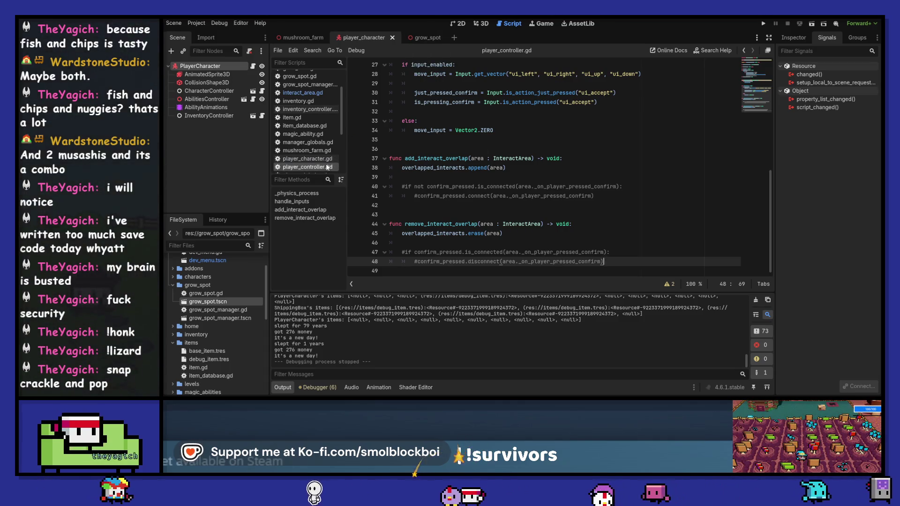
scroll(481, 156, up, 9)
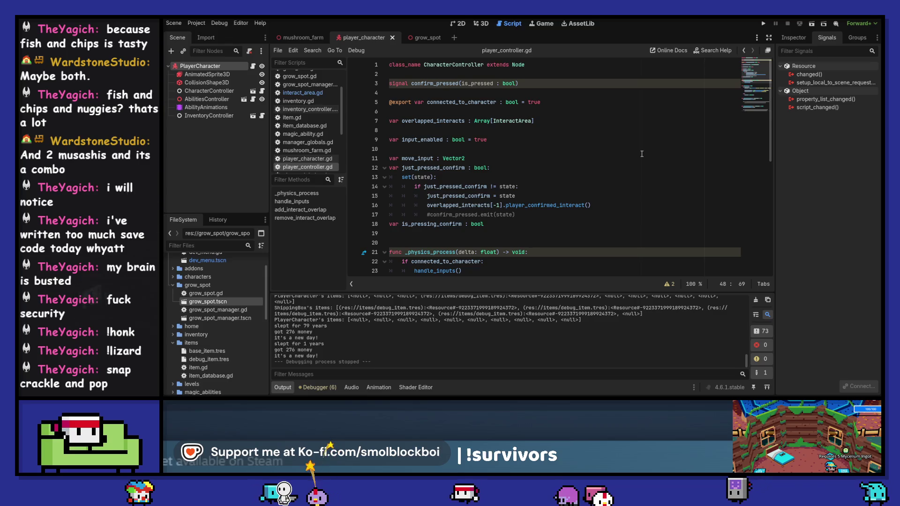
scroll(641, 153, down, 2)
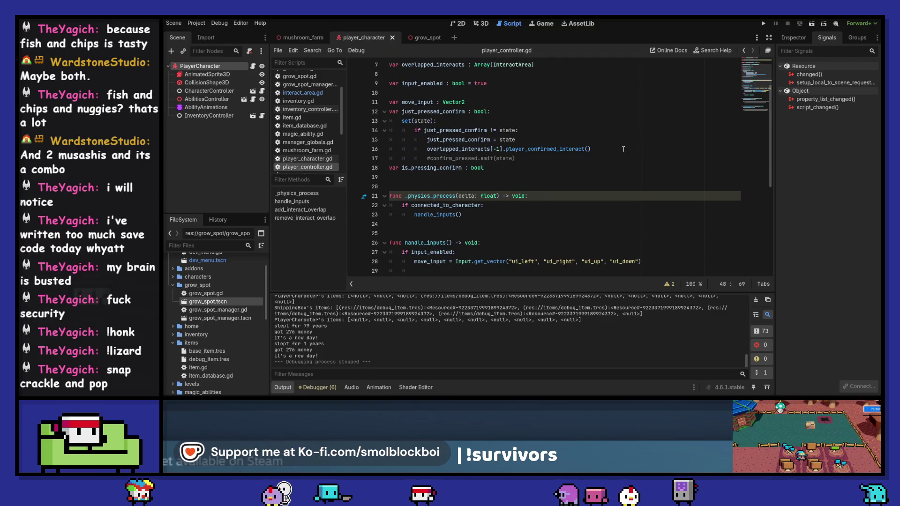
scroll(624, 149, down, 2)
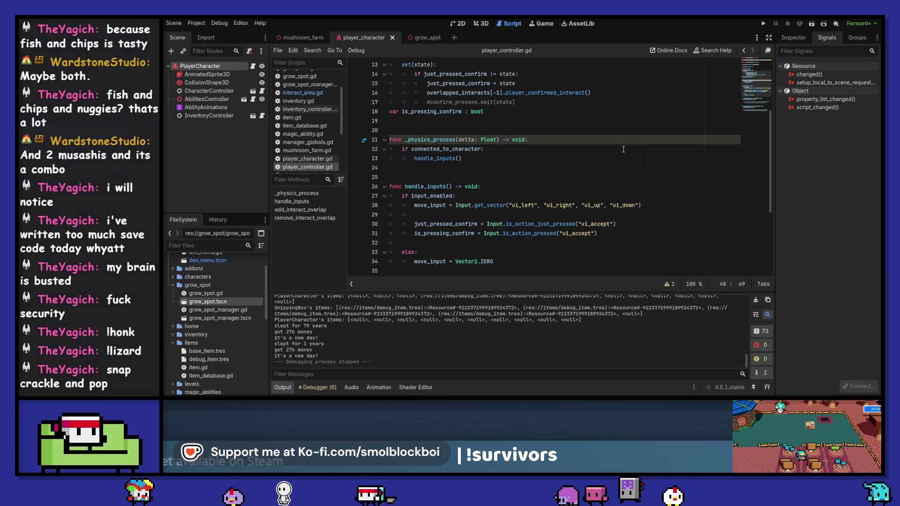
ctrl+click(549, 93)
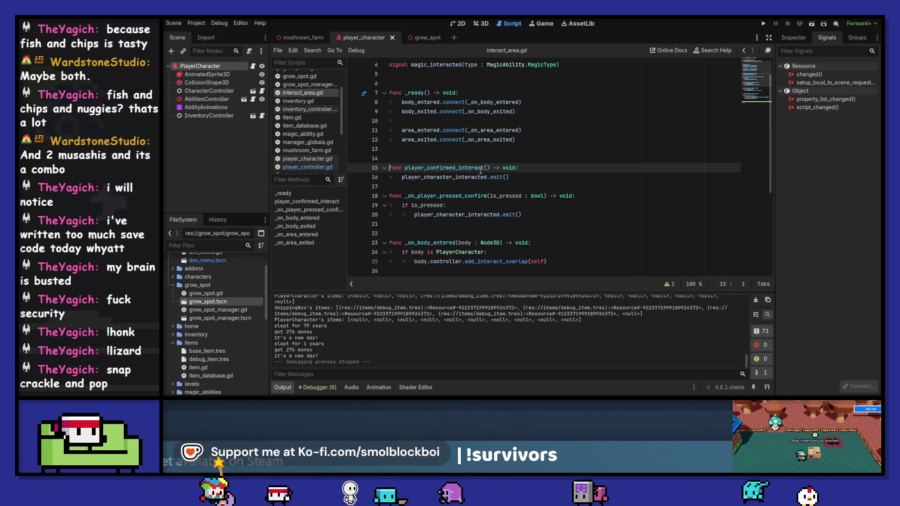
Step: Add an is_pressed : bool parameter and nest the player_character_interacted emit under 'if is_pressed:'
mouse_move(468, 174)
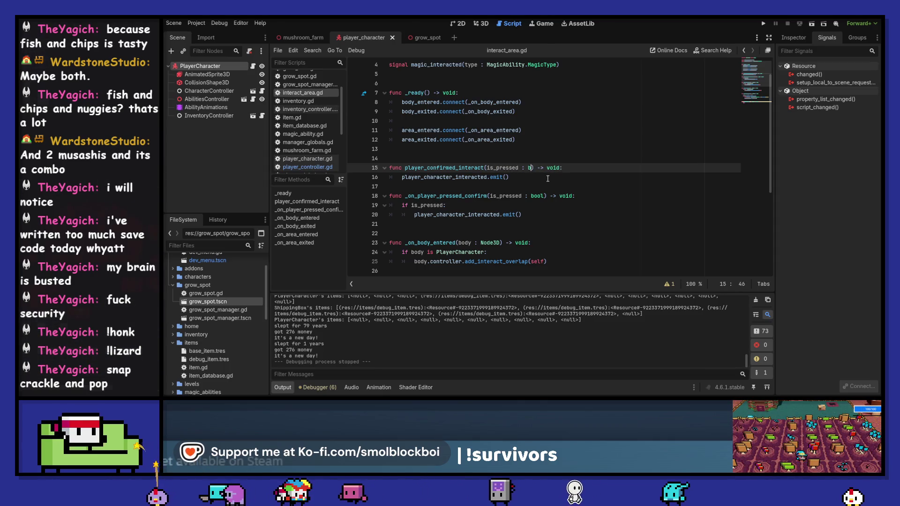
key(BackSpace)
text(l)
key(Return)
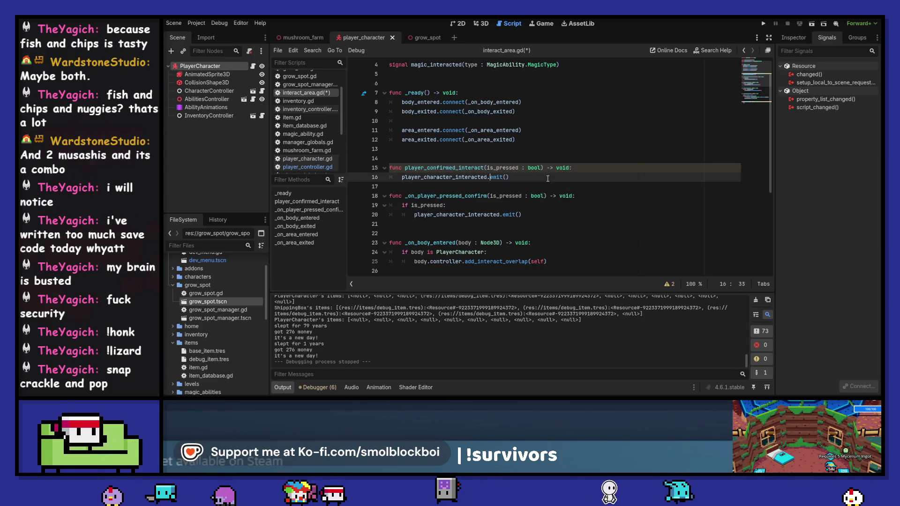
key(Return)
text(is)
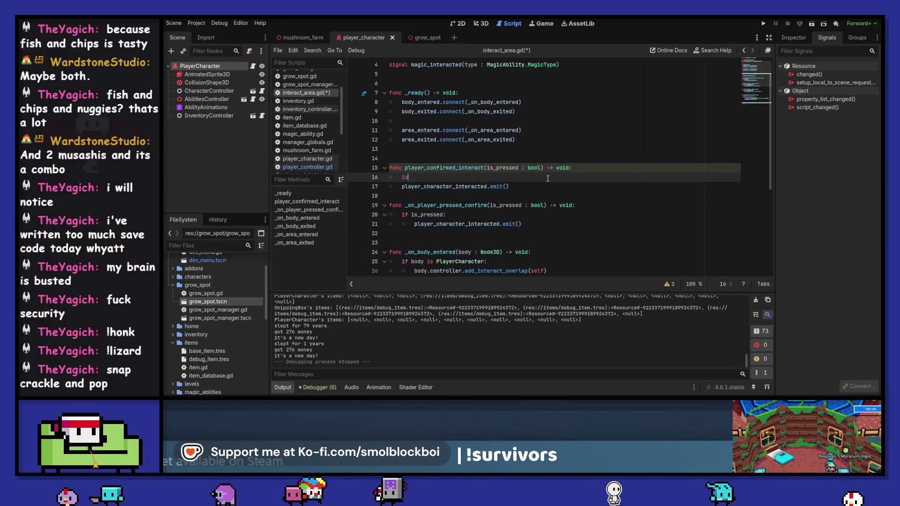
text(_pressed:)
key(Home)
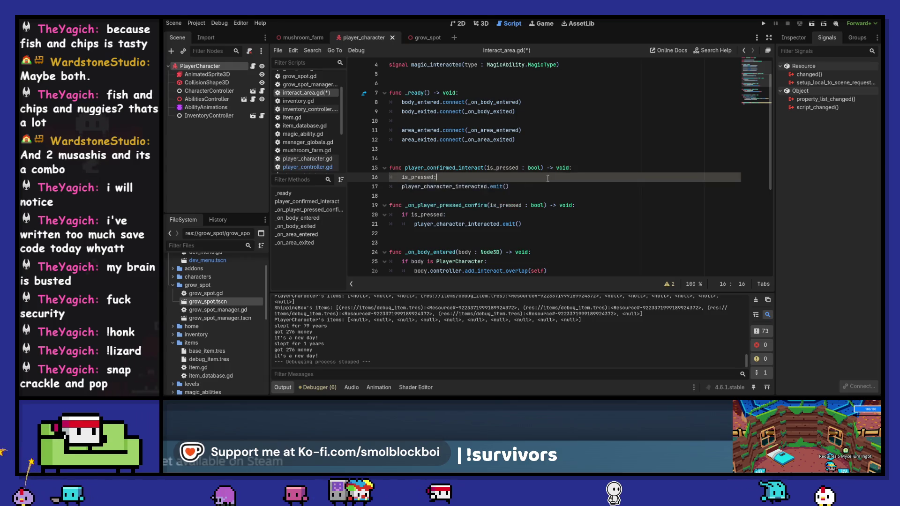
text(if)
key(Down)
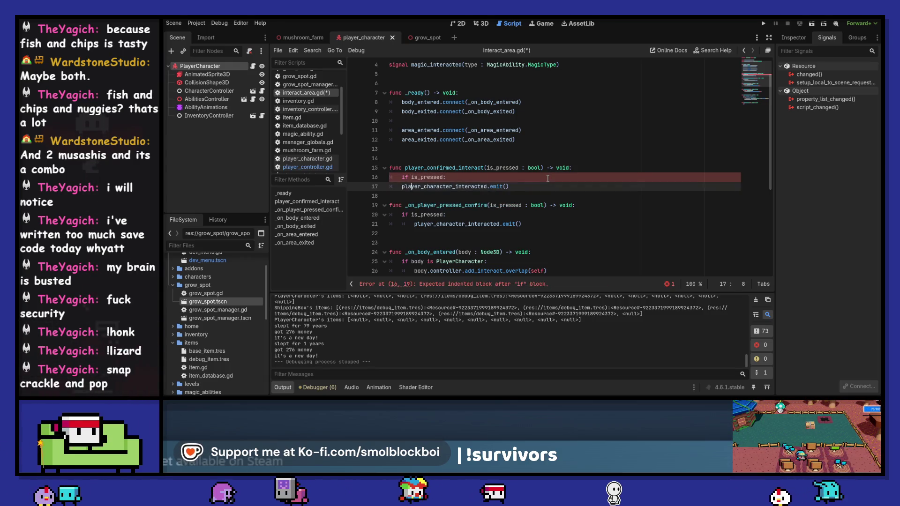
key(Tab)
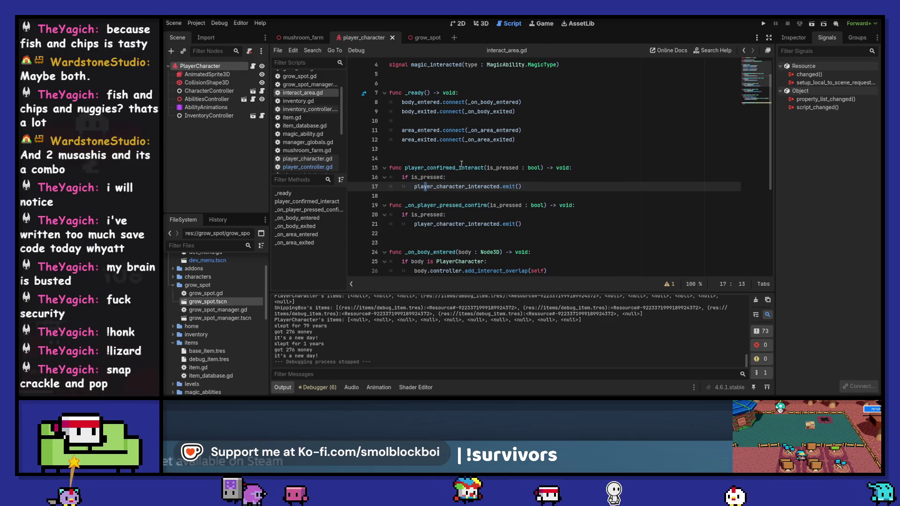
Step: Find player_confirmed_interact across the project and pass state into its call on line 16
key(Up)
key(Up)
key(ctrl+d)
key(ctrl+shift+f)
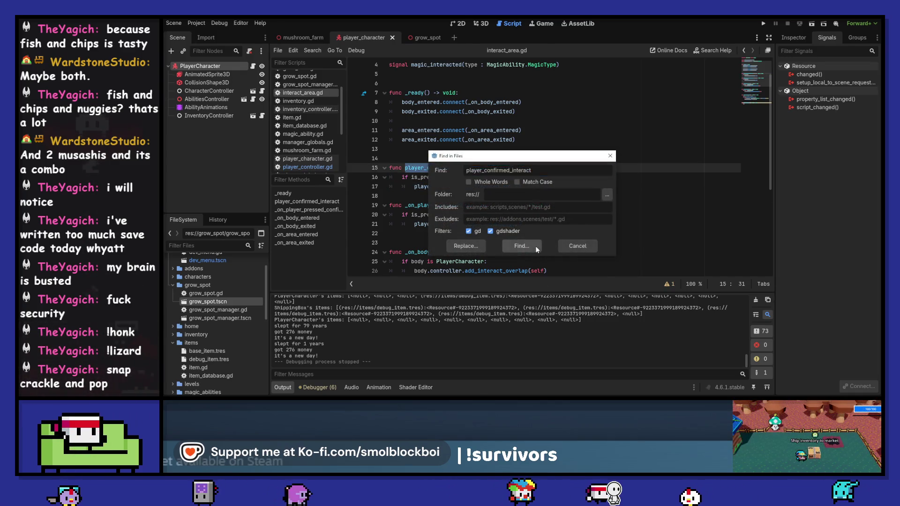
click(535, 246)
click(426, 336)
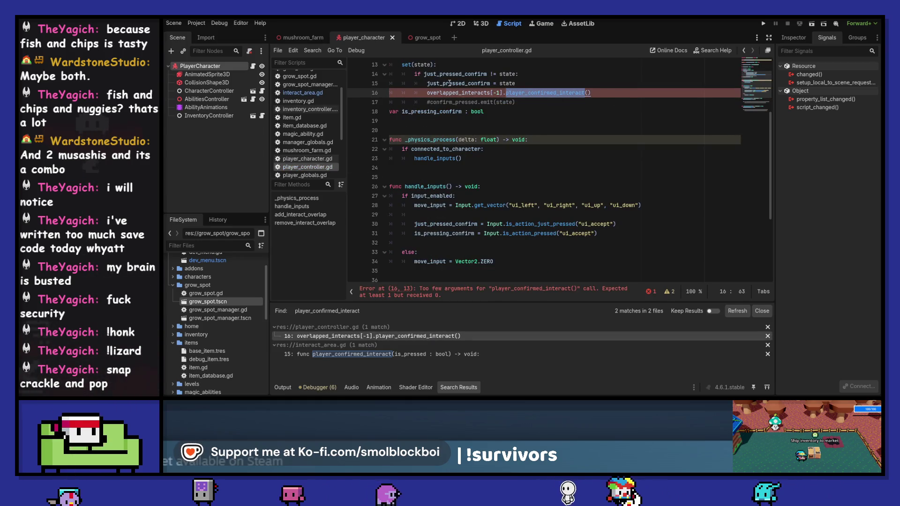
click(588, 92)
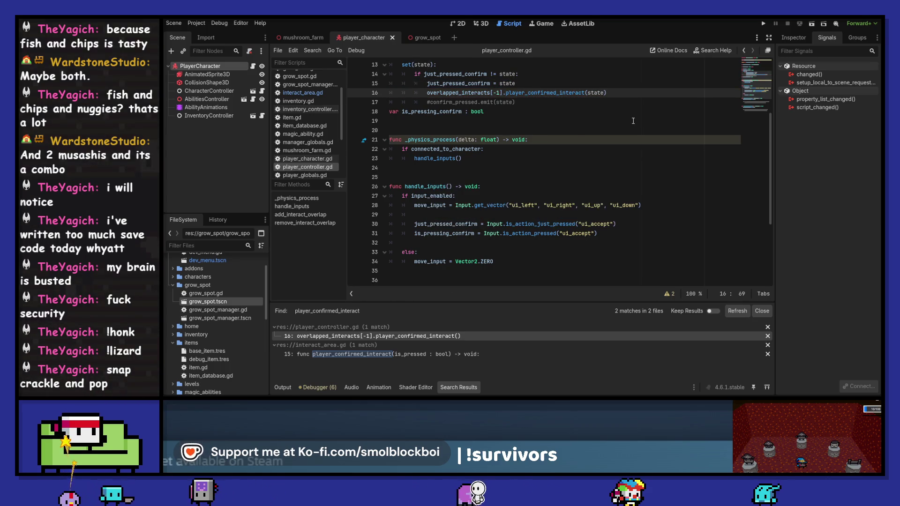
Step: Test-run a level briefly, stop it, and jump to the player_confirmed_interact definition
key(F5)
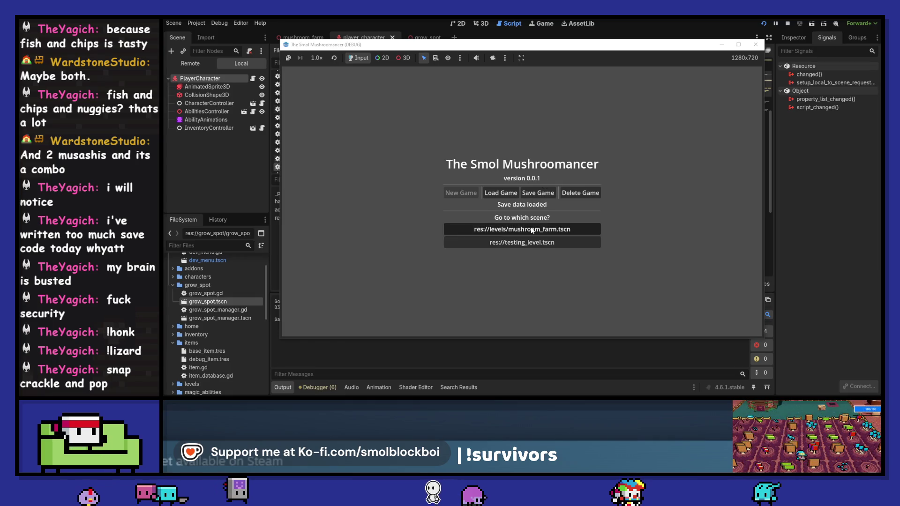
click(539, 227)
key(a)
key(s)
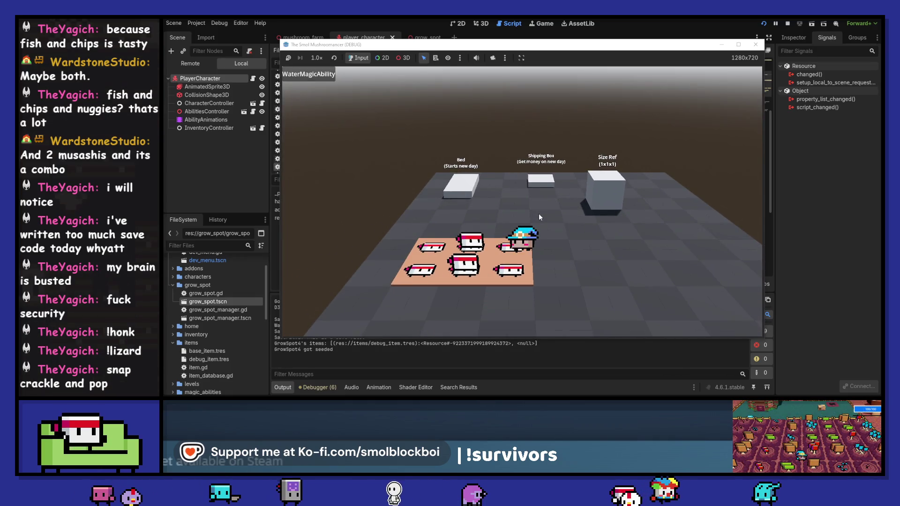
key(F8)
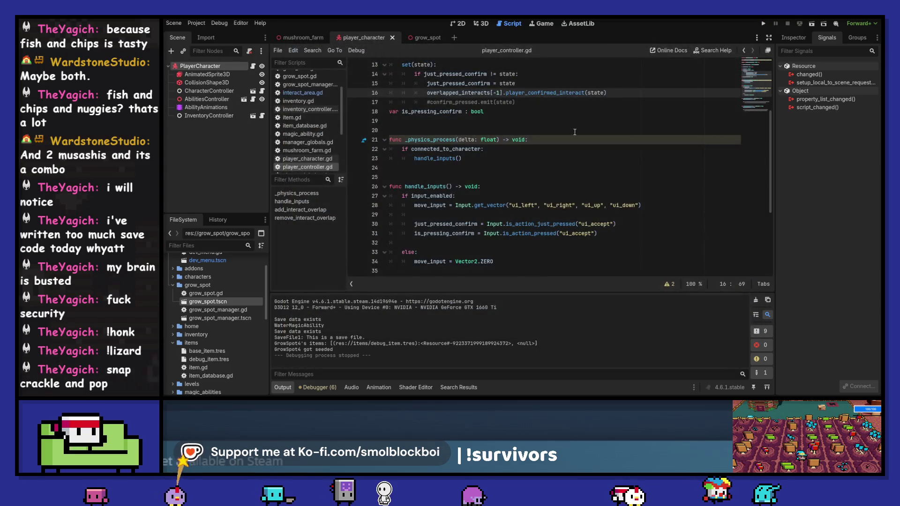
ctrl+click(557, 93)
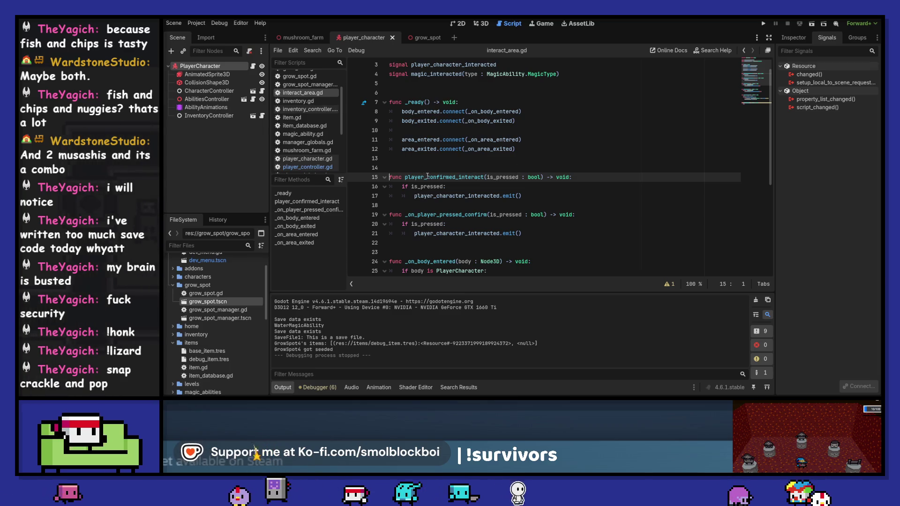
Step: Rename _on_player_pressed_confirm to on_player_pressed_confirm by dropping the leading underscore
drag(427, 177, 485, 178)
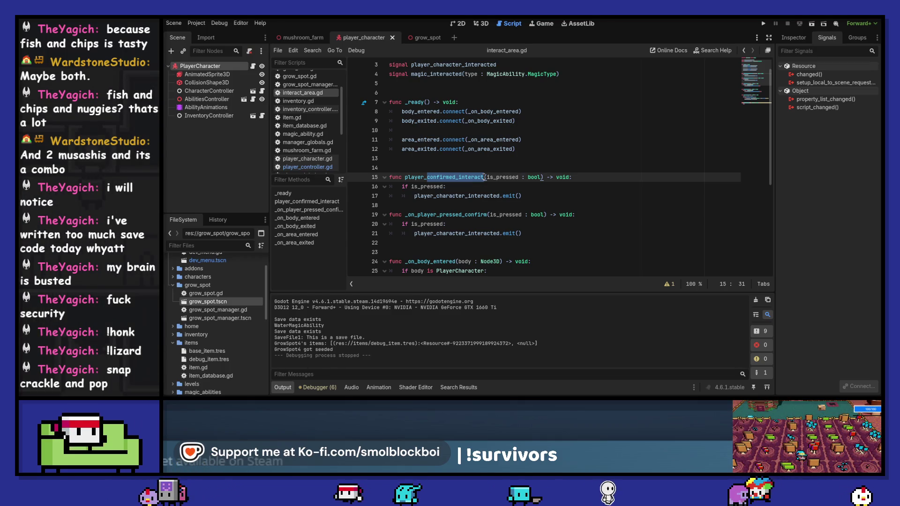
key(Down)
key(Down)
key(Down)
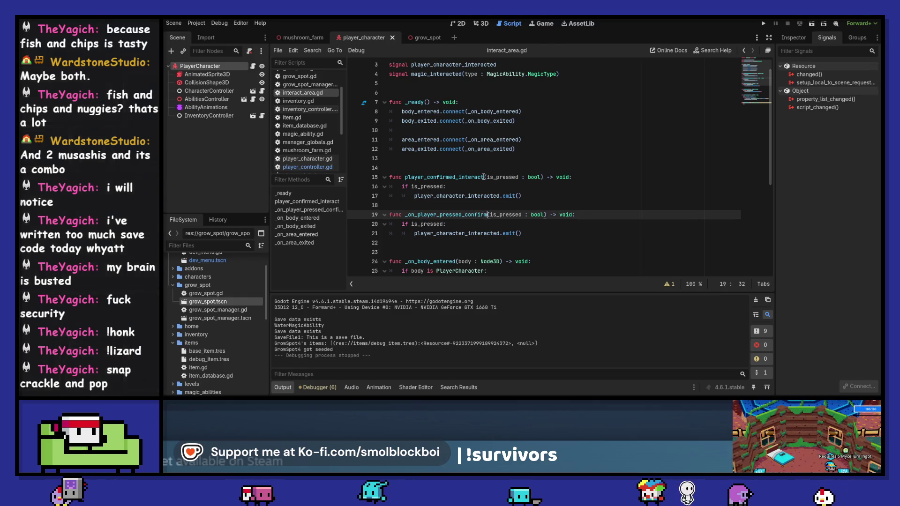
key(ctrl+shift+Left)
scroll(483, 177, down, 6)
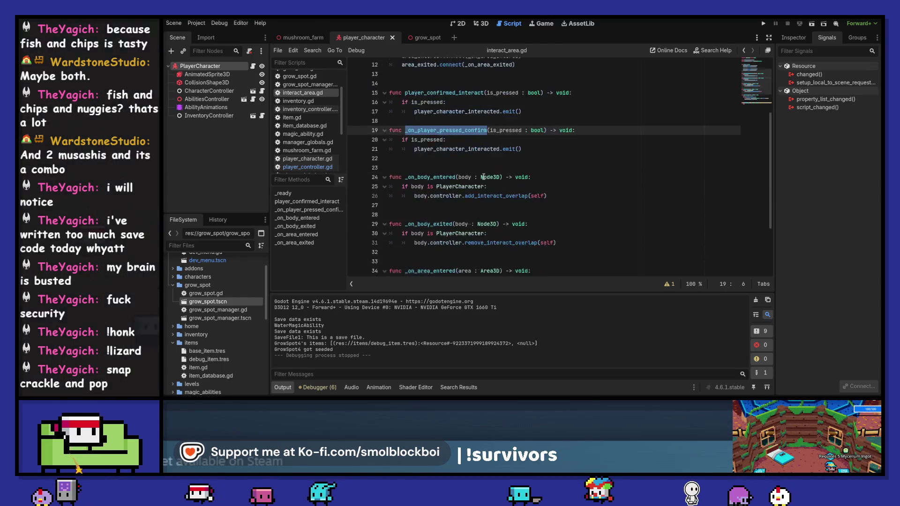
scroll(484, 177, up, 4)
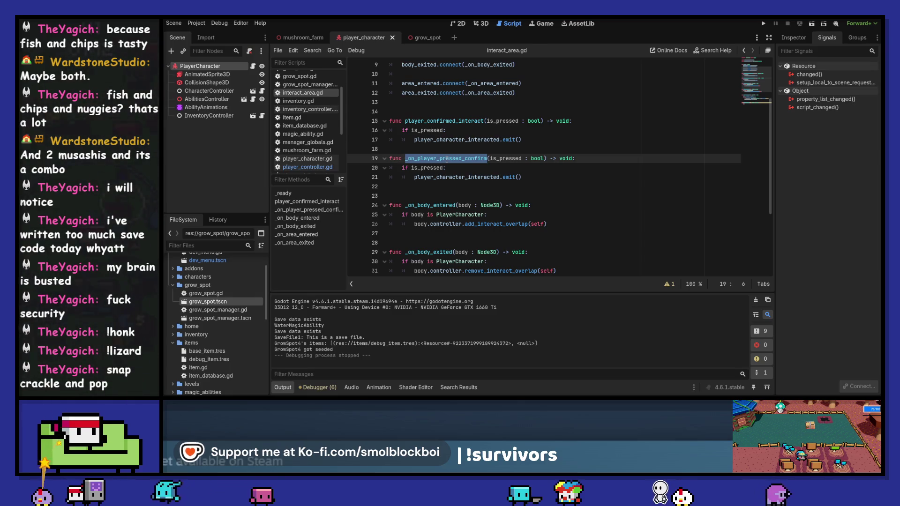
key(Left)
key(Delete)
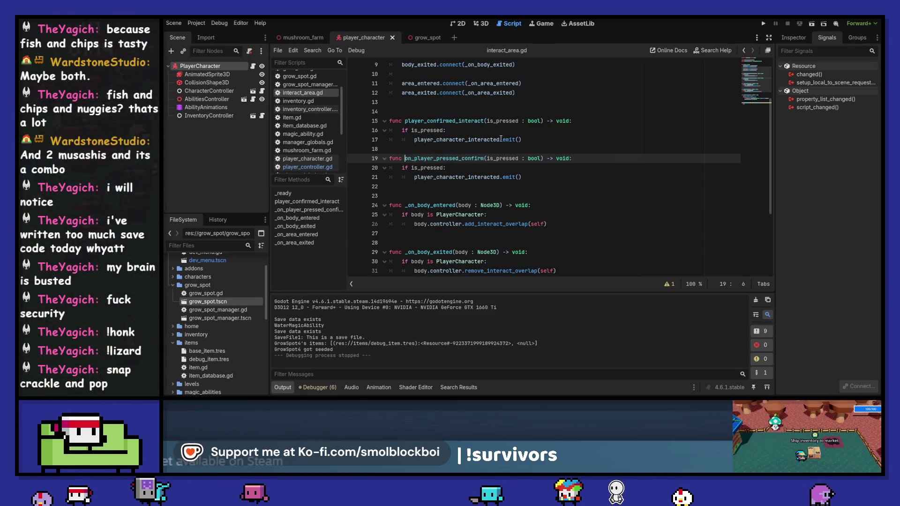
Step: Delete the player_confirmed_interact function, save interact_area.gd and return to player_controller.gd
drag(539, 138, 357, 111)
key(BackSpace)
key(BackSpace)
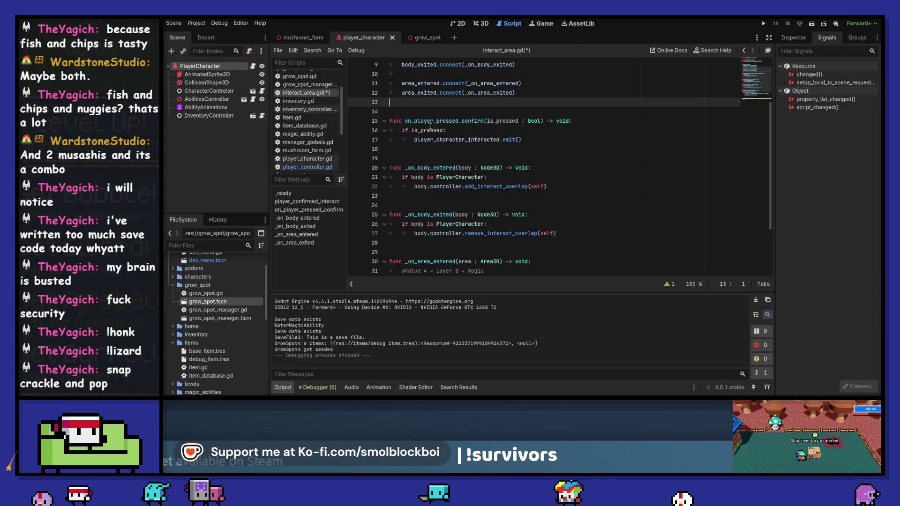
double_click(436, 121)
key(ctrl+s)
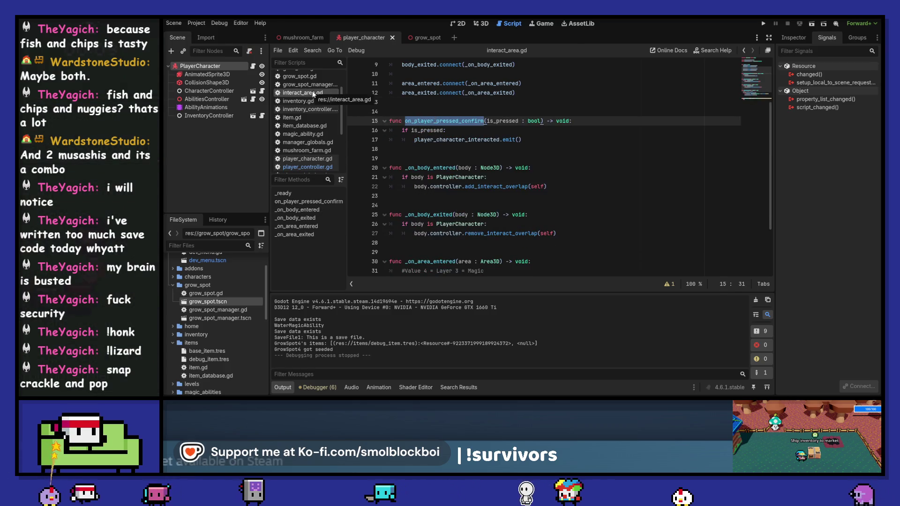
click(320, 166)
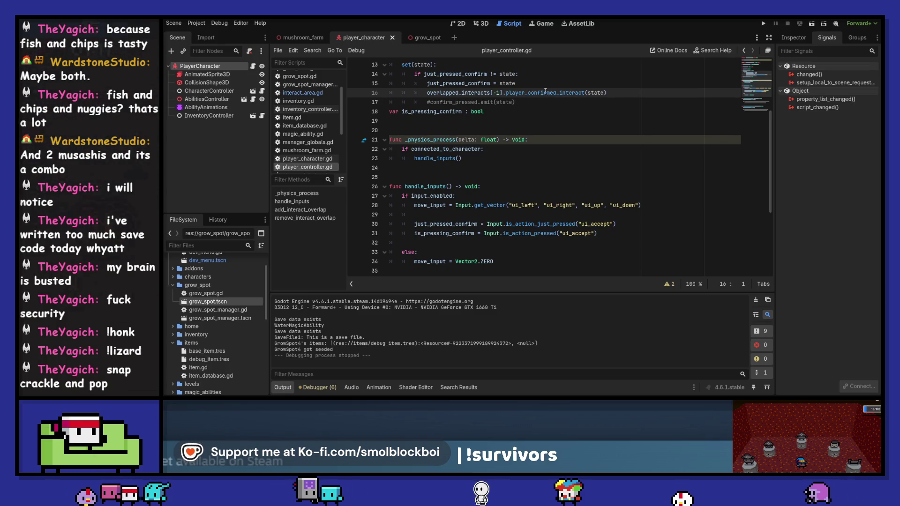
Step: Change line 16 to call on_player_pressed_confirm(state), then run the mushroom_farm scene
key(ctrl+s)
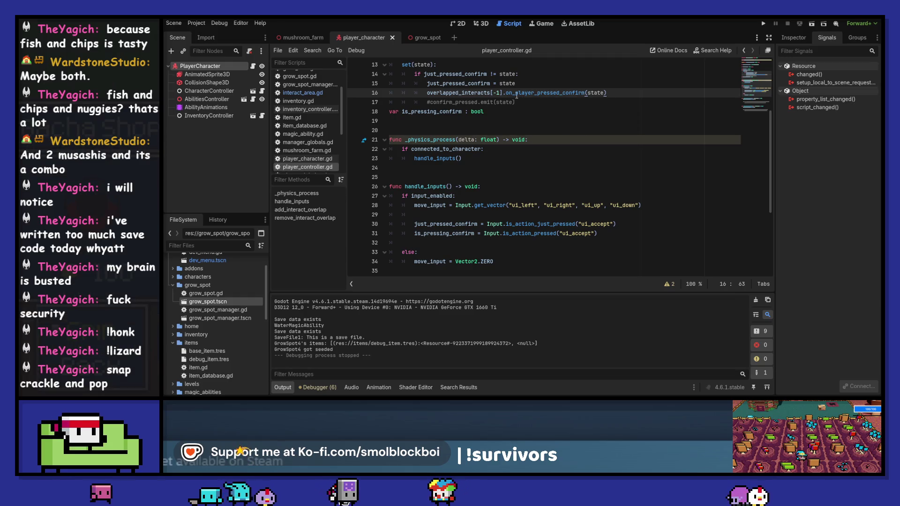
drag(515, 92, 506, 92)
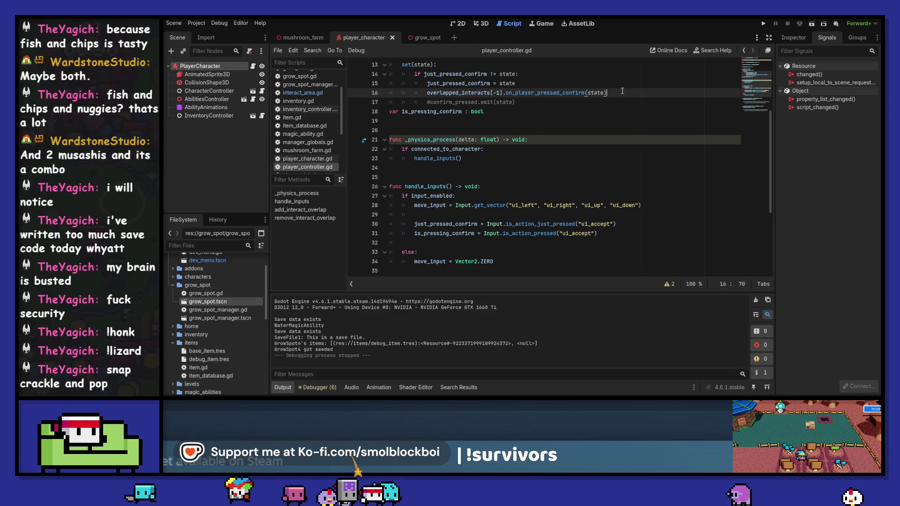
key(F5)
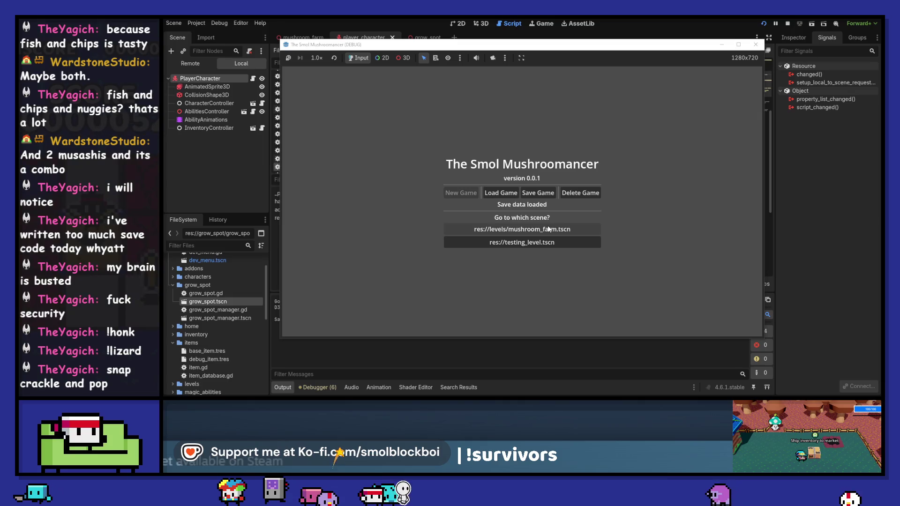
click(590, 230)
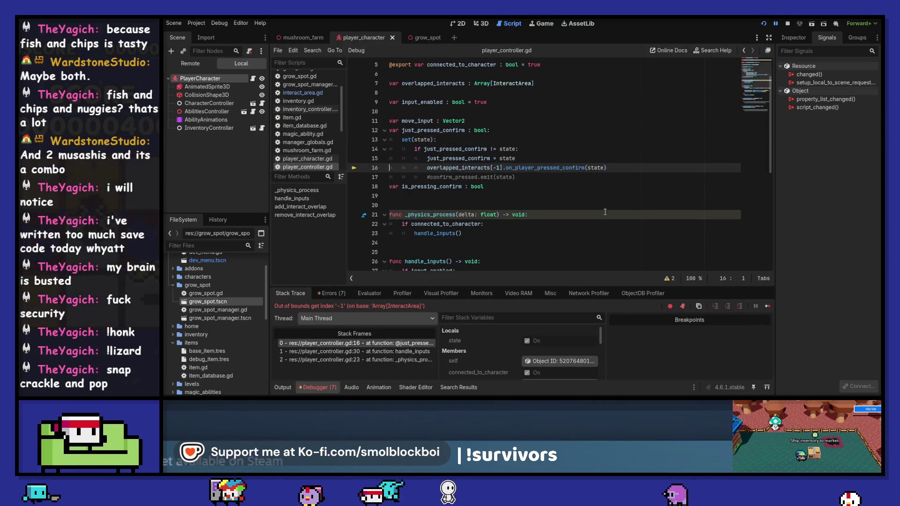
Step: Rewrite line 16 as overlapped_interacts.get(-1).on_player_pressed_confirm(state) and relaunch a level
click(787, 24)
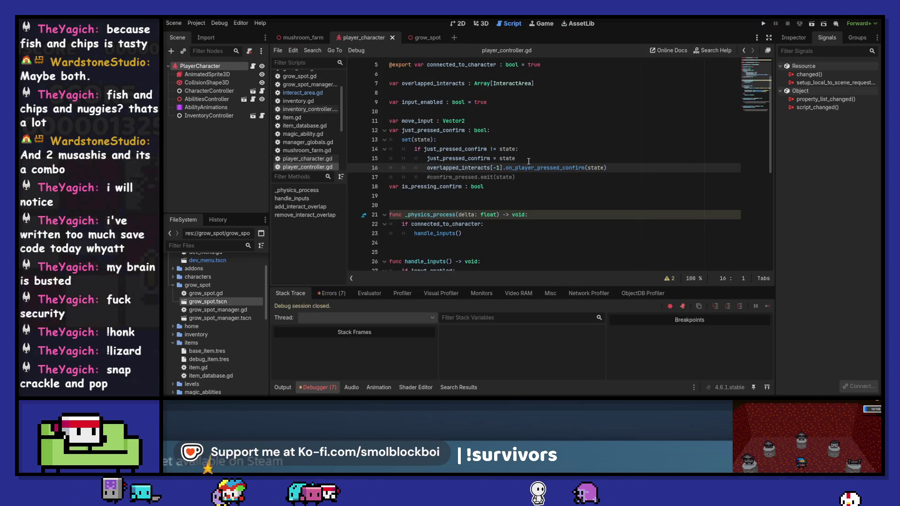
click(528, 160)
key(Return)
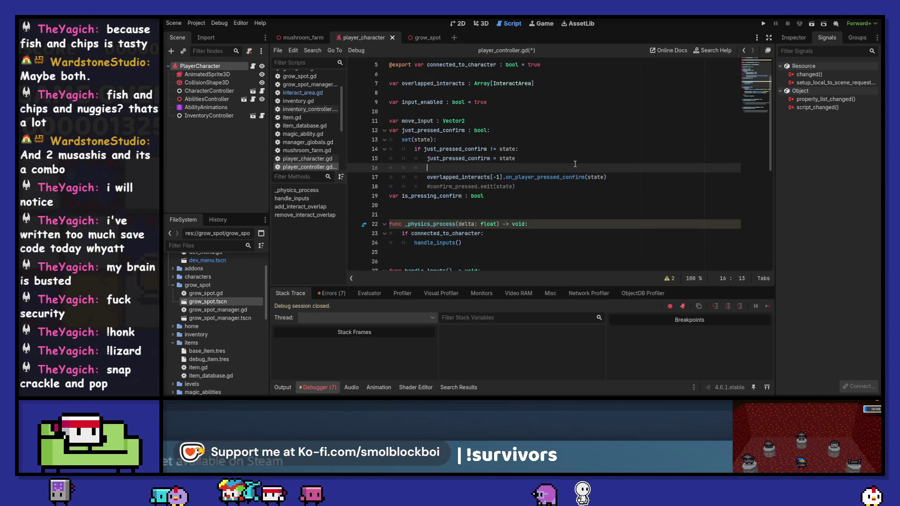
text(overlapped_interacts)
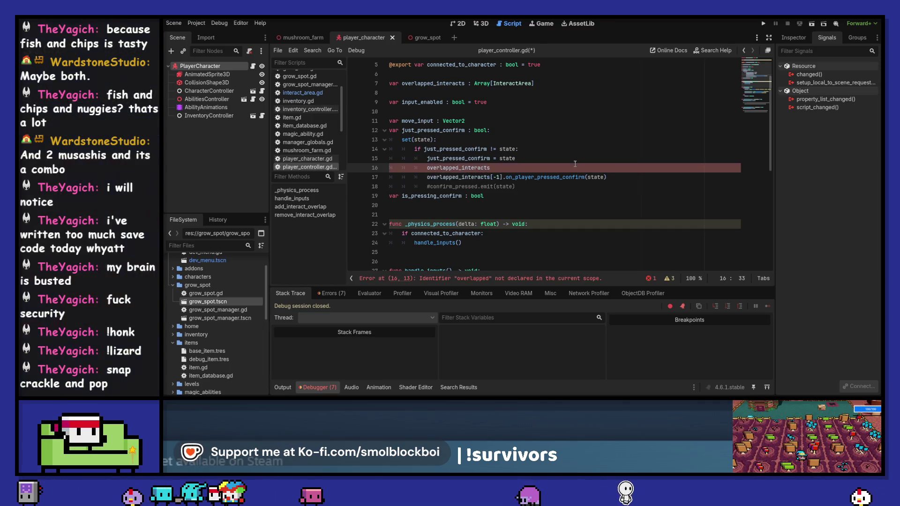
text(.get(-1)
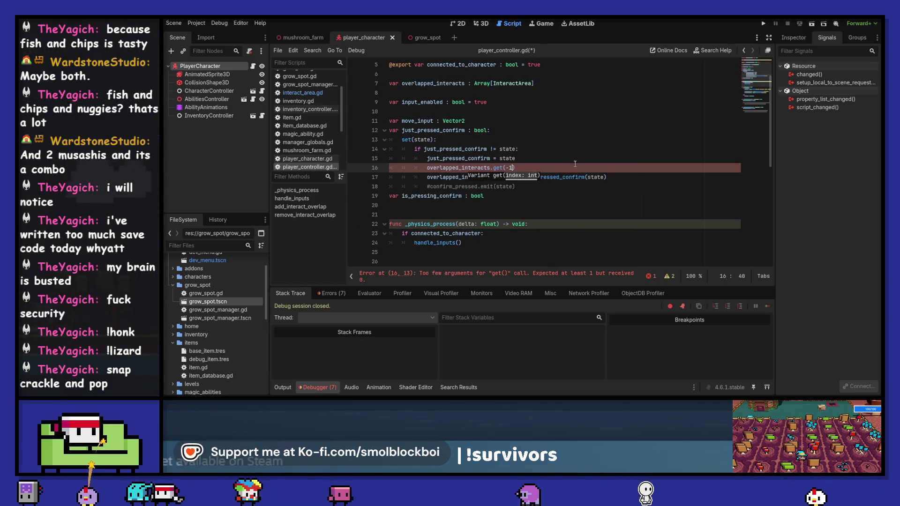
key(Down)
key(shift+End)
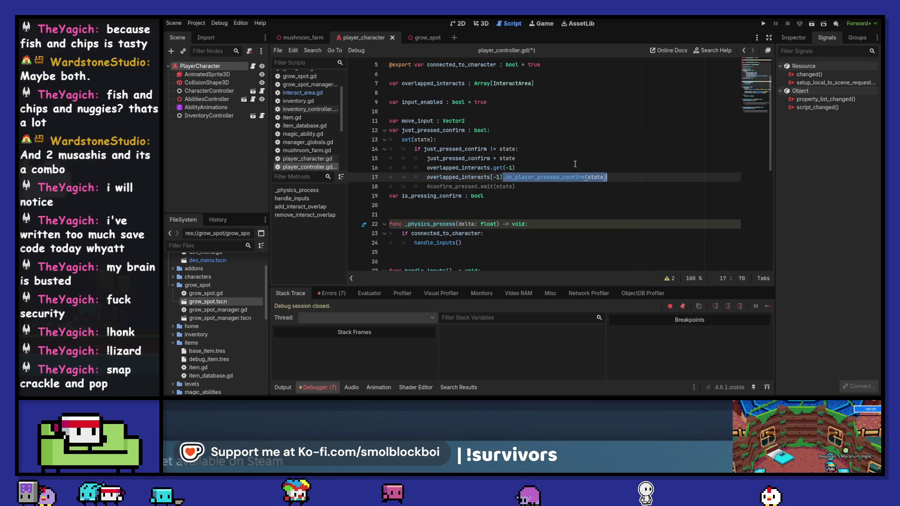
key(ctrl+c)
key(Up)
key(ctrl+v)
key(Down)
key(F5)
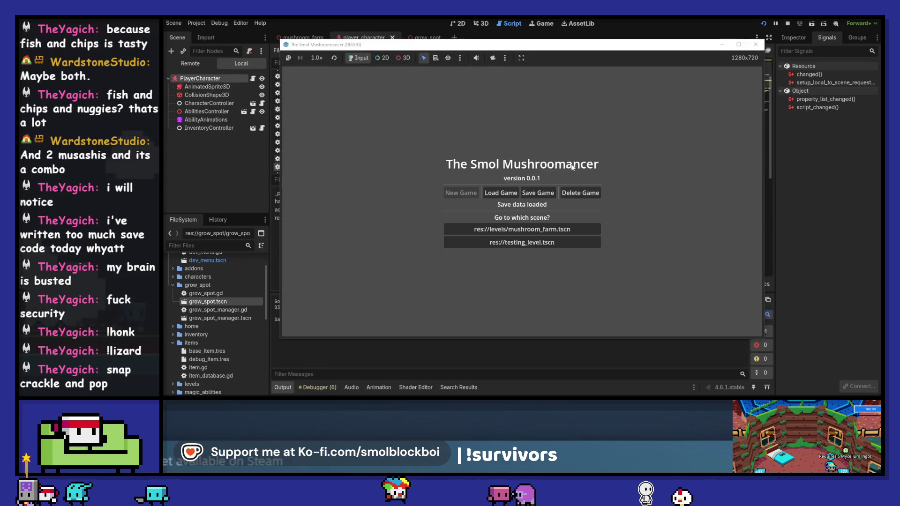
click(576, 223)
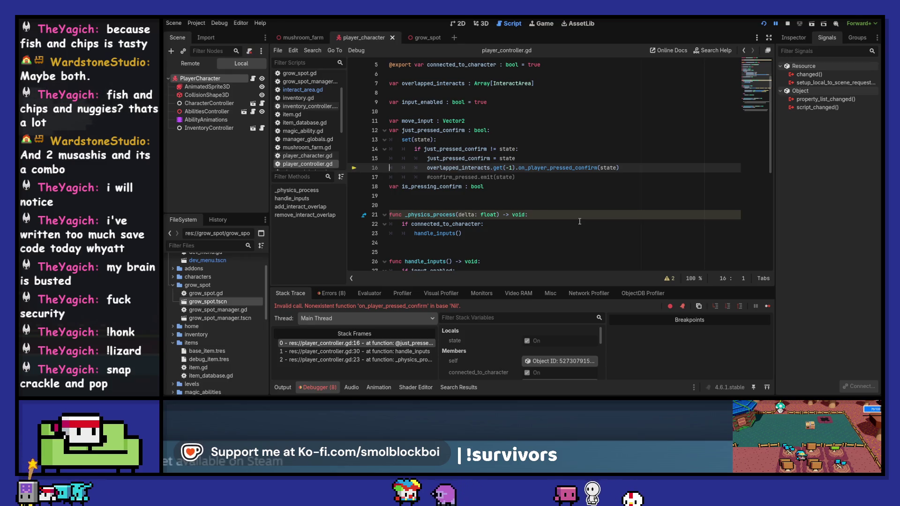
Step: Nest the confirm call under 'if overlapped_interacts.get(-1):', save, and relaunch the game
click(786, 23)
click(541, 162)
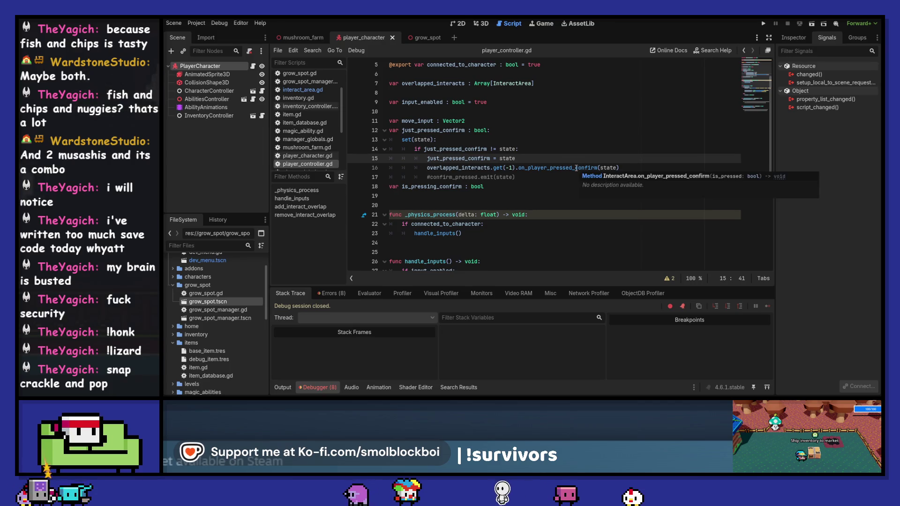
key(Return)
text(if overl)
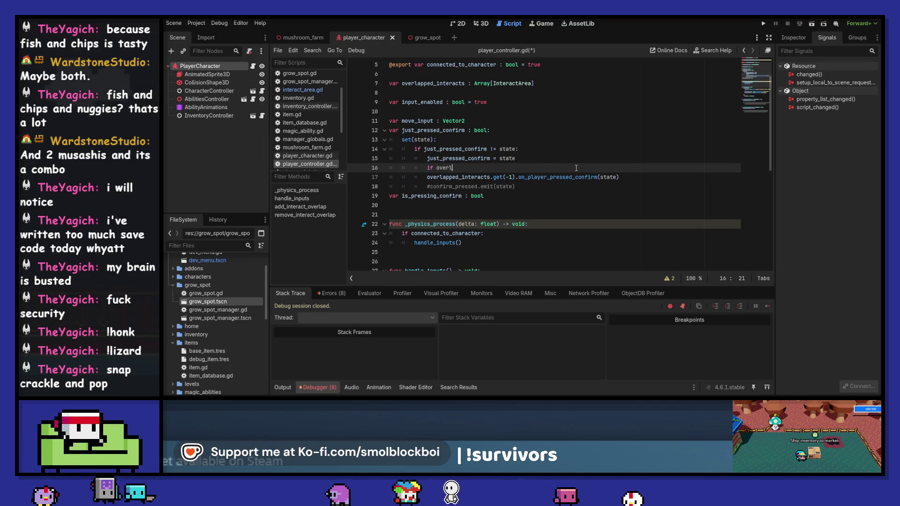
text(apped_interacts.get)
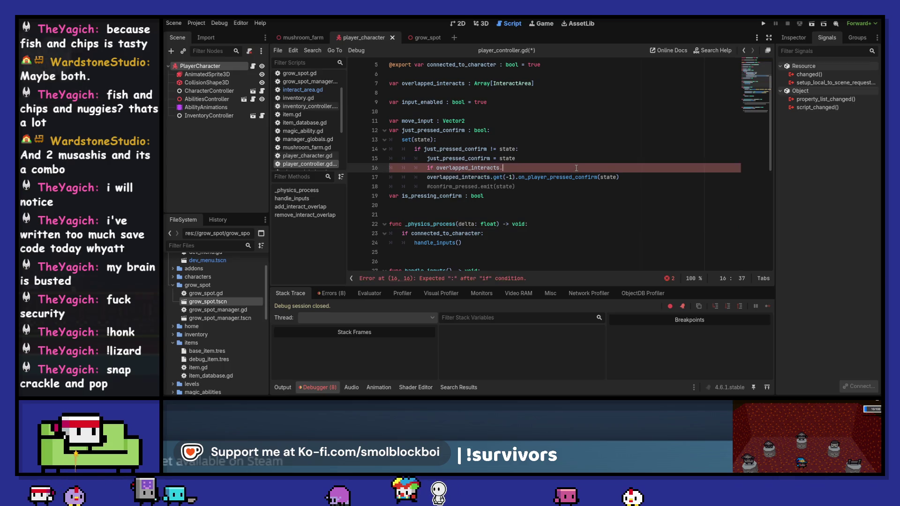
key(Return)
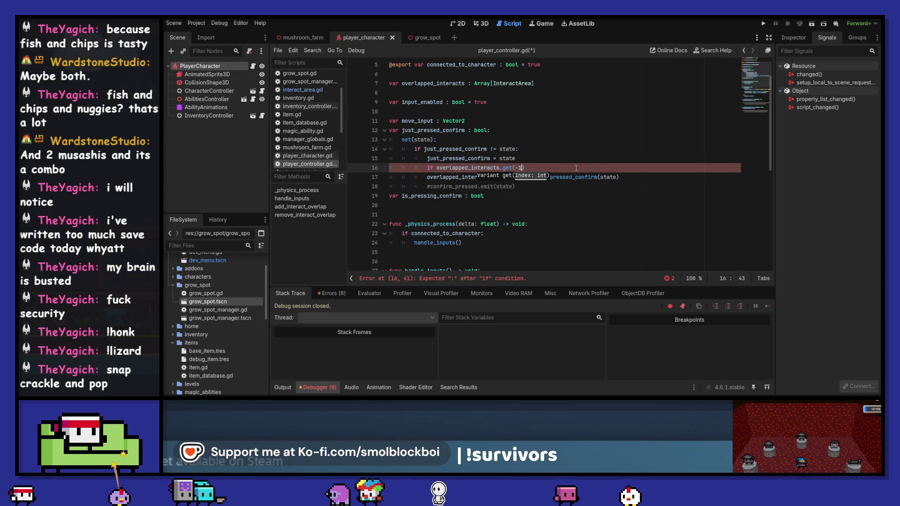
text(:)
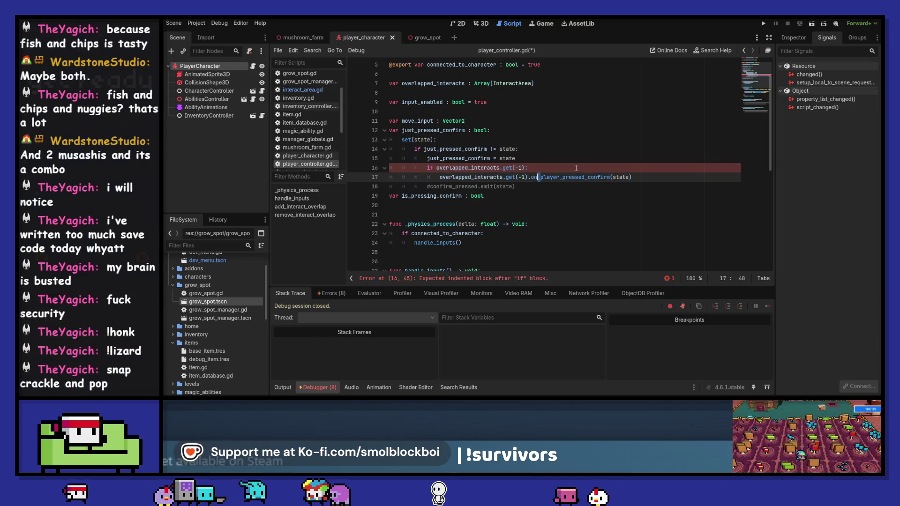
key(Down)
key(Tab)
key(ctrl+s)
key(F5)
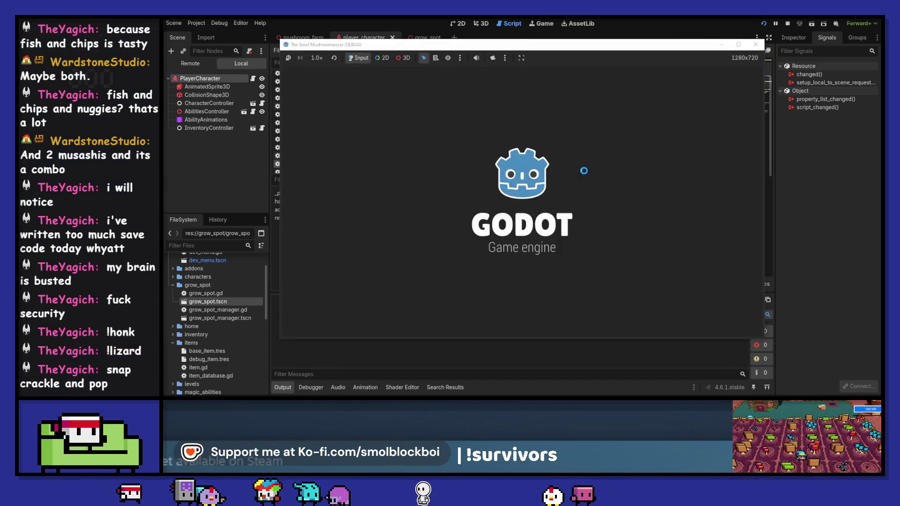
Step: Load the mushroom farm scene, walk briefly, and review the index -1 out-of-bounds errors in the Debugger
click(563, 229)
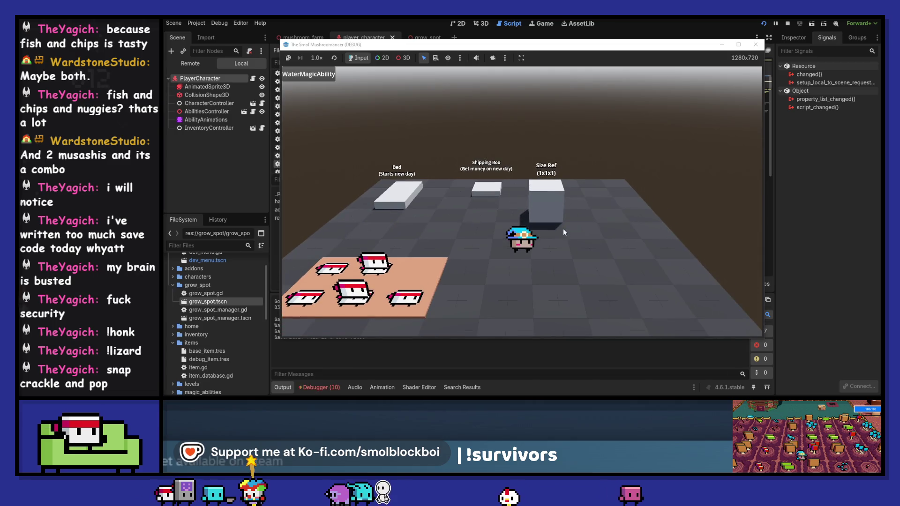
key(a)
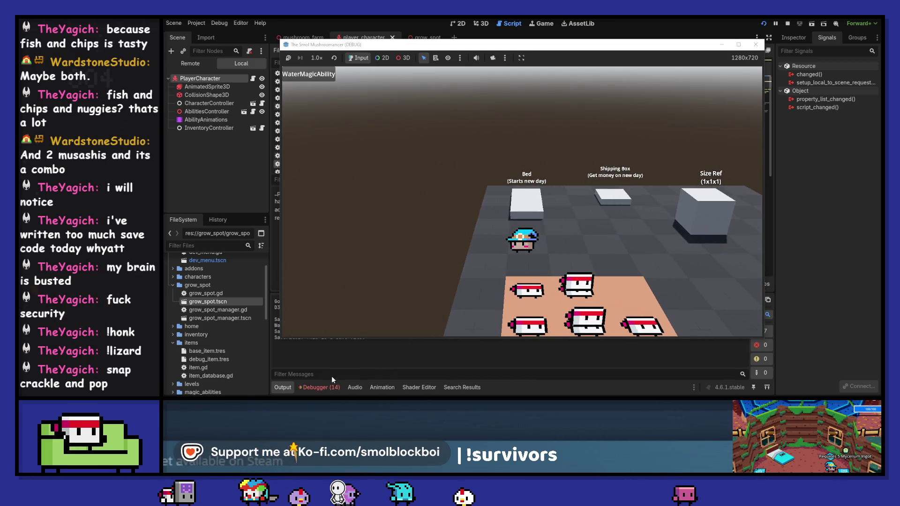
click(324, 386)
click(332, 292)
scroll(540, 350, down, 3)
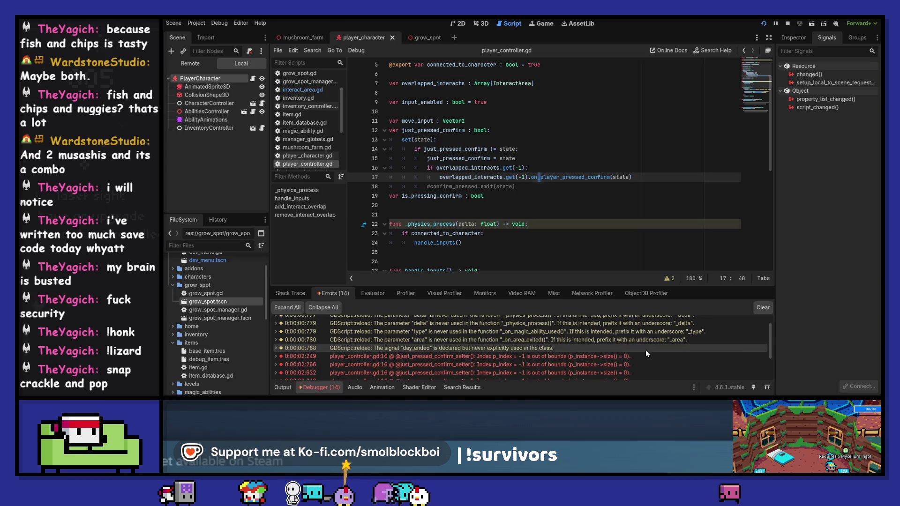
mouse_move(646, 351)
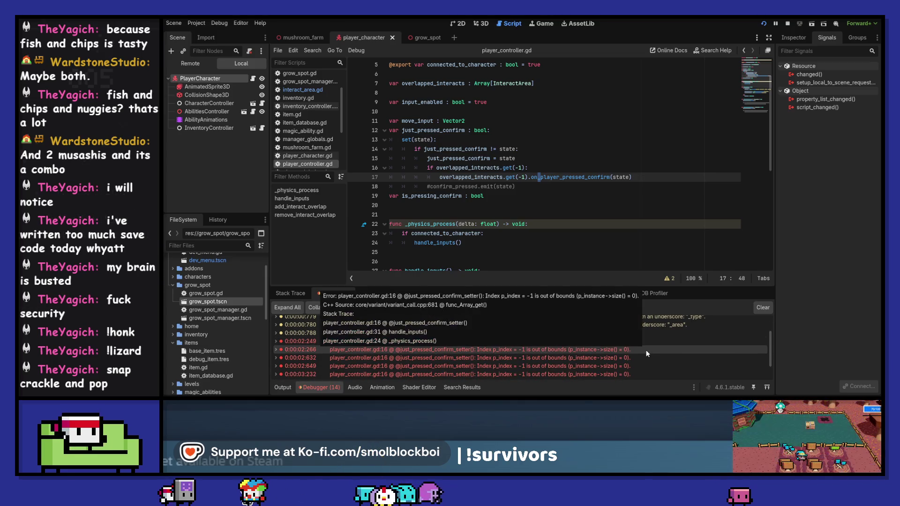
key(F8)
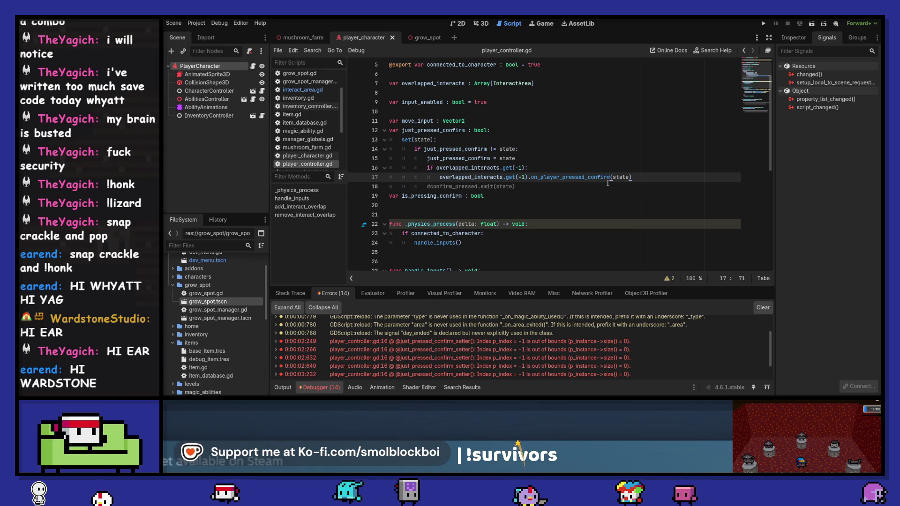
Step: Review the index -1 errors and place the caret at the end of line 15
scroll(607, 183, down, 2)
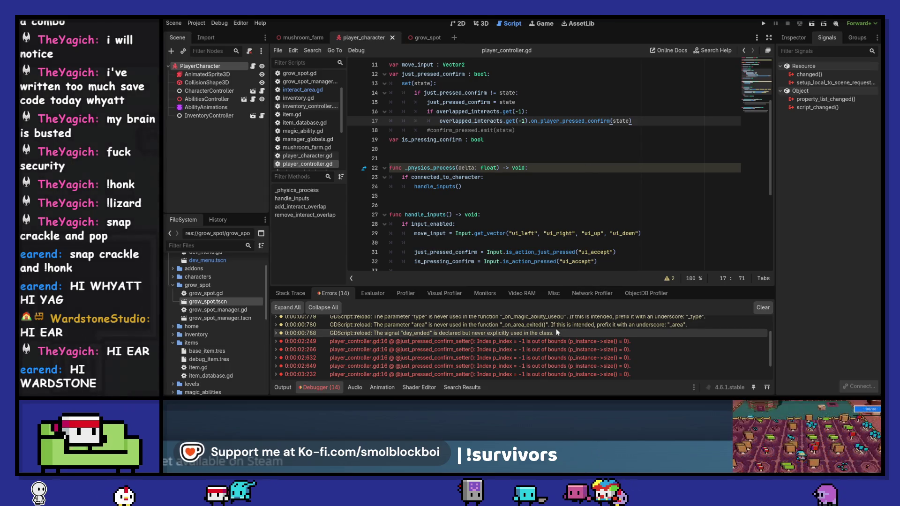
mouse_move(557, 332)
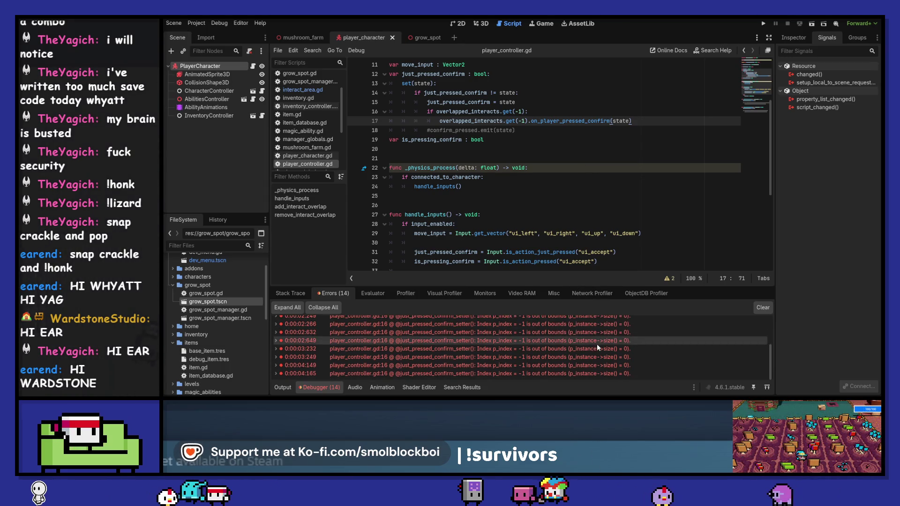
mouse_move(598, 344)
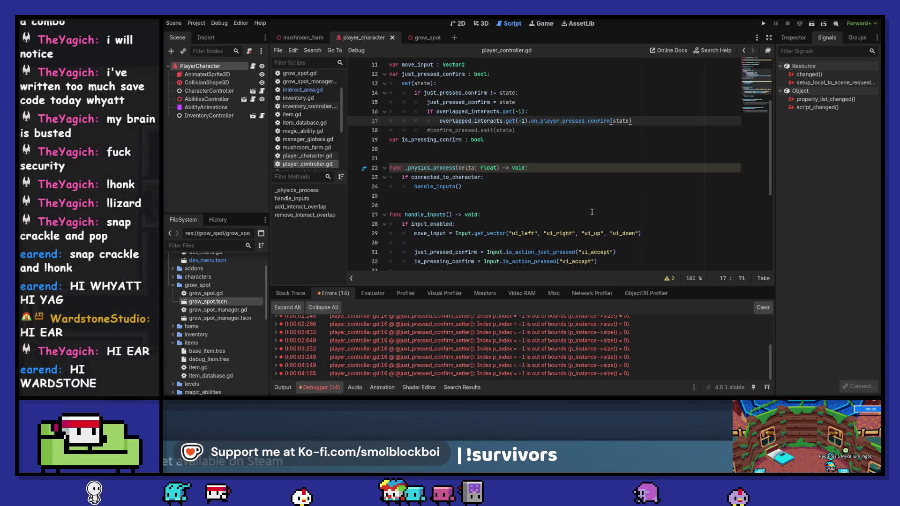
click(540, 105)
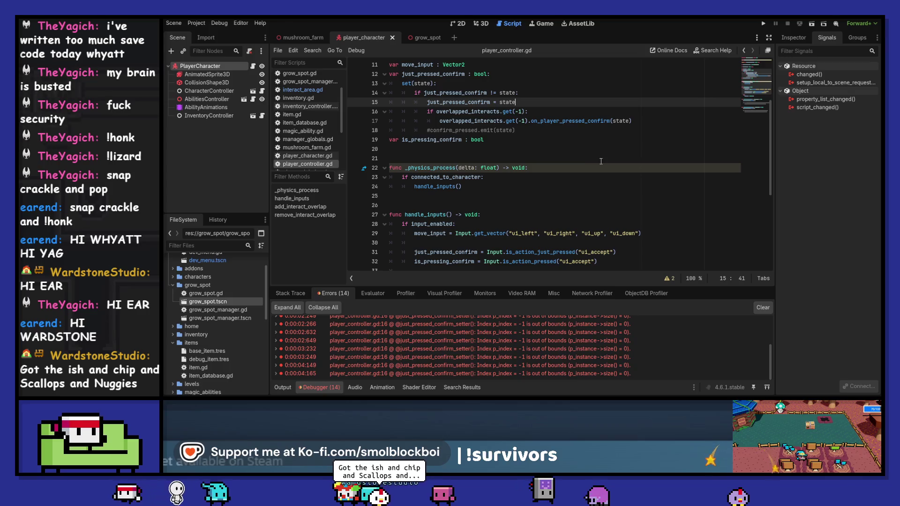
Step: Replace the old get(-1) check with 'if overlapped_interacts.size() > 0:'
key(Return)
text(if)
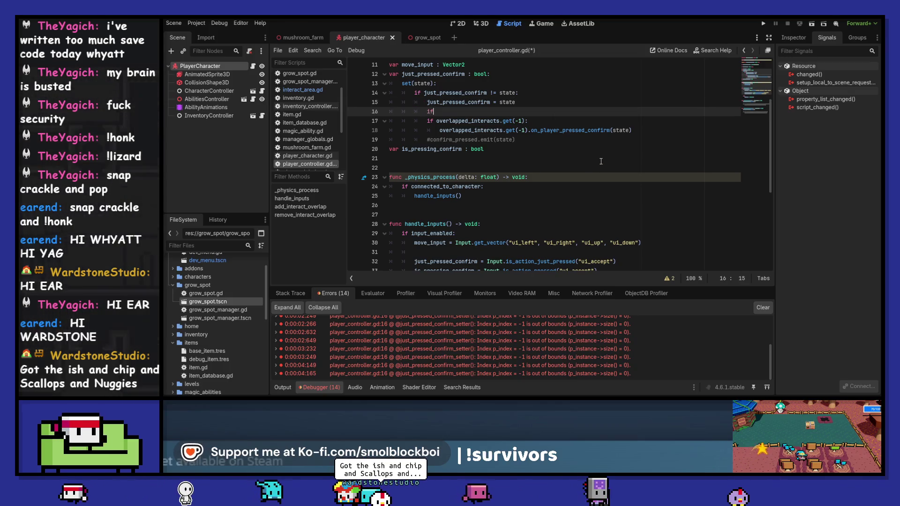
text( overlapped_interacts)
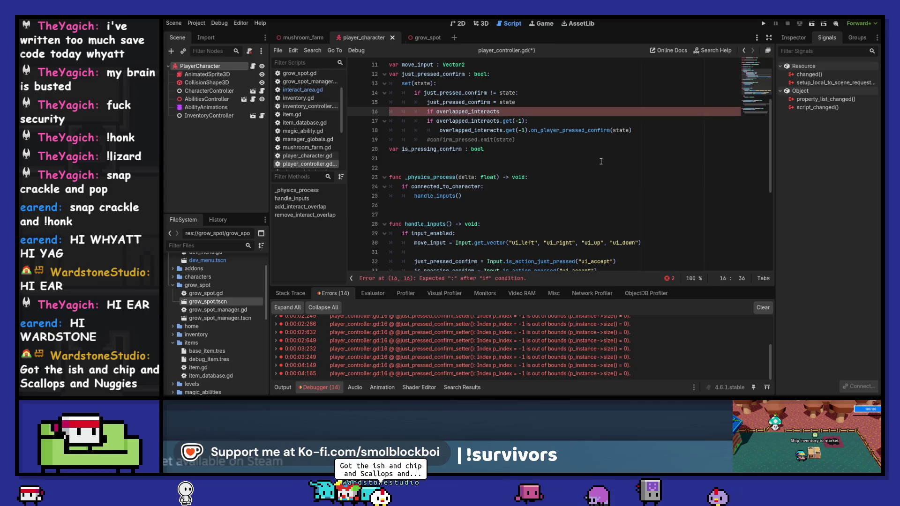
text(.siz)
key(Return)
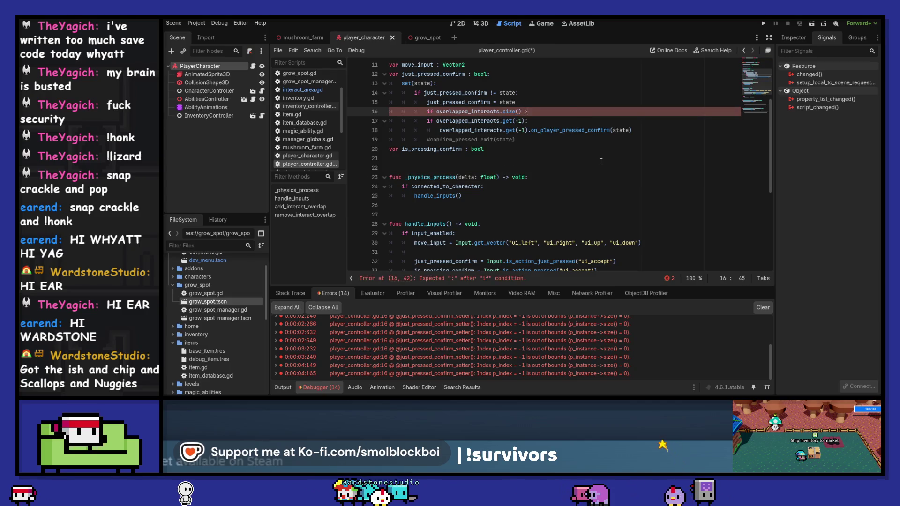
text( 0:)
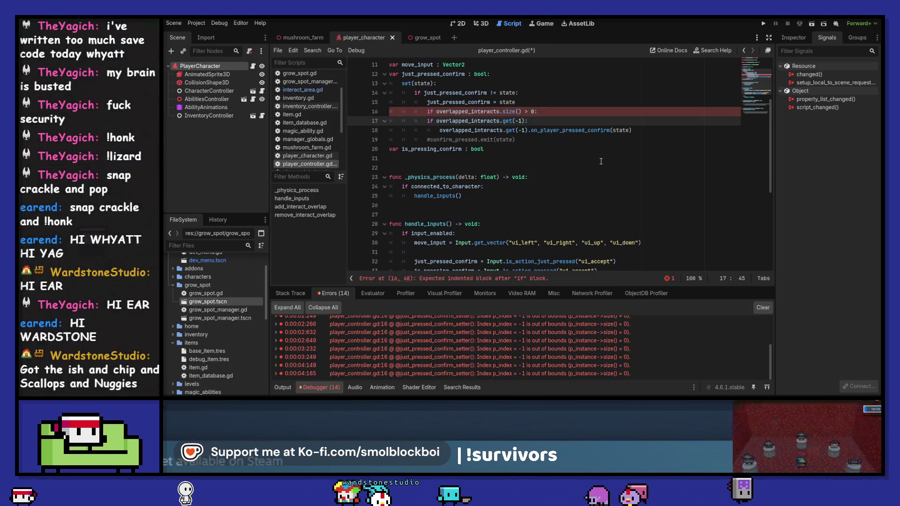
key(Down)
key(ctrl+shift+k)
Step: Save the script, run the game and load the farm test scene
key(ctrl+s)
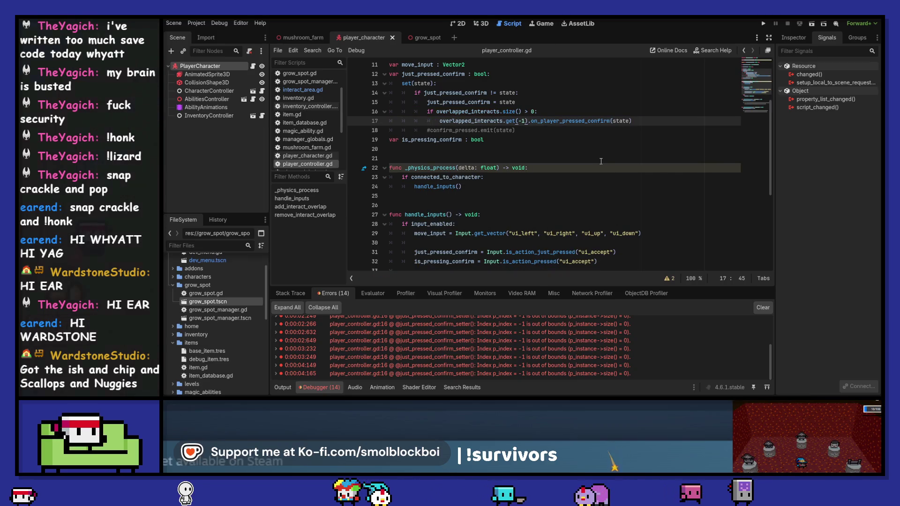
key(F5)
click(540, 223)
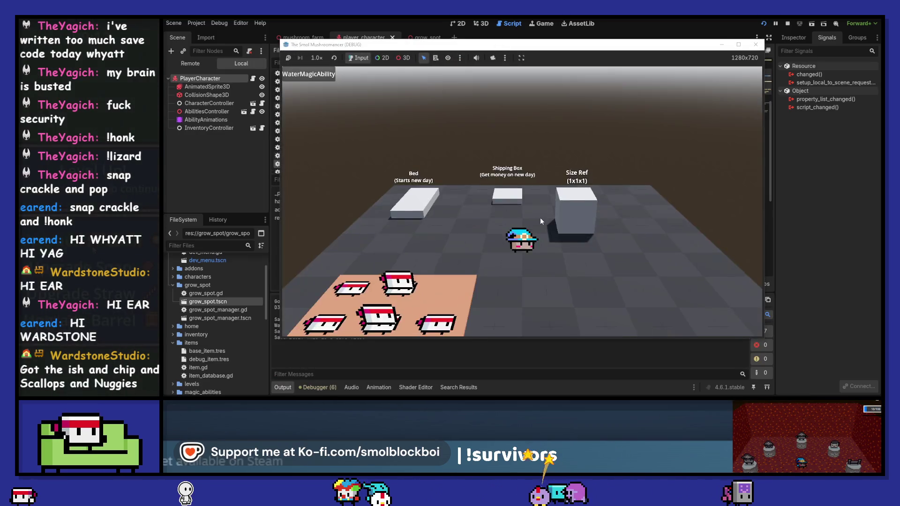
Step: Press confirm in the game until the debugger breaks at player_controller.gd line 17
key(space)
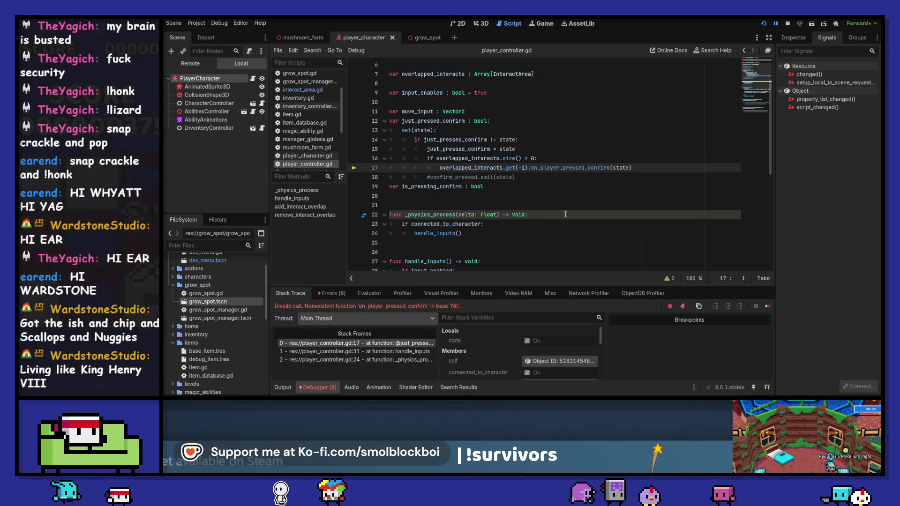
Step: Check the Errors and Output logs, then open the Array docs for get() from line 17
click(332, 293)
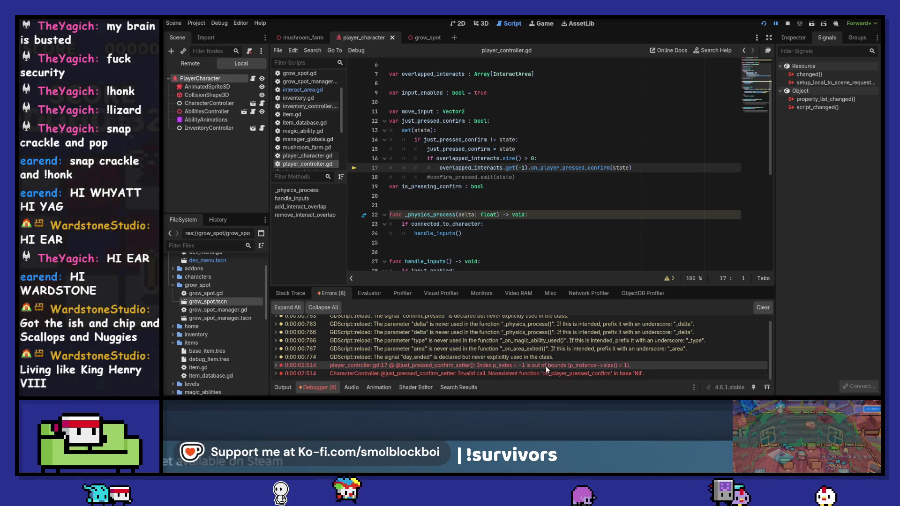
mouse_move(547, 366)
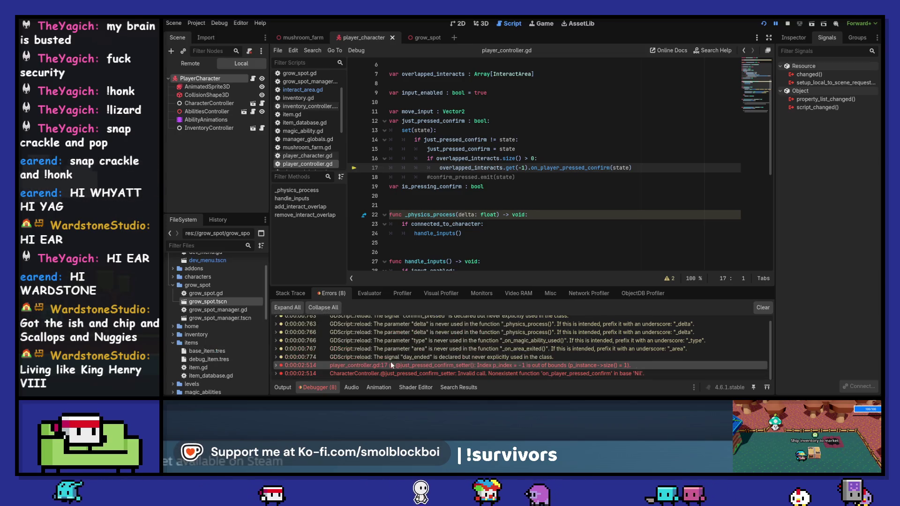
mouse_move(377, 364)
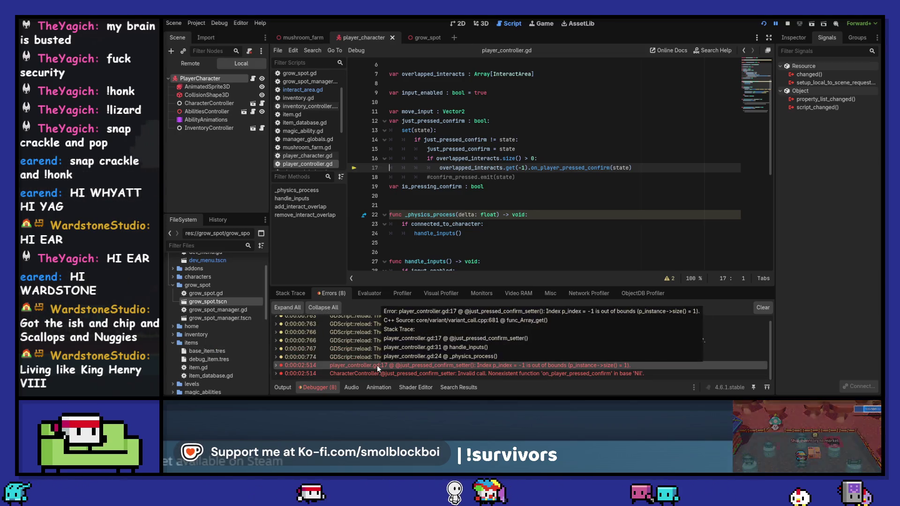
click(283, 387)
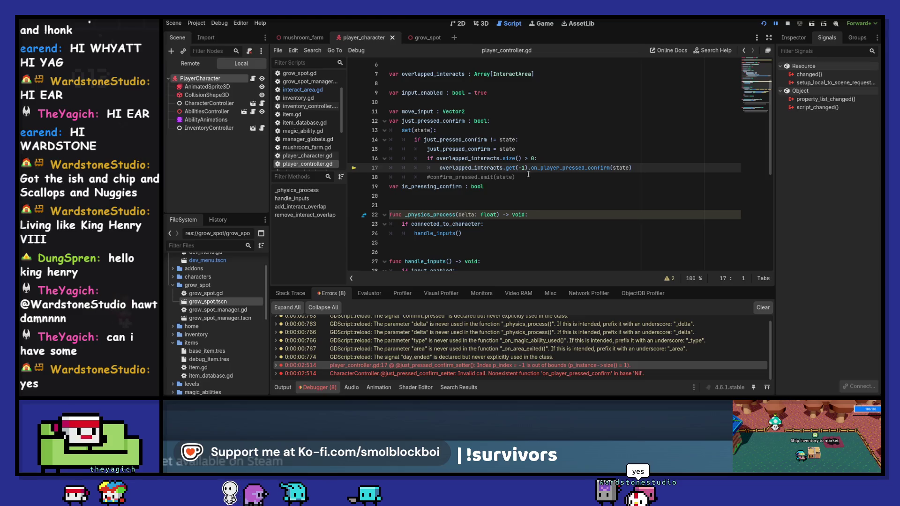
ctrl+click(510, 168)
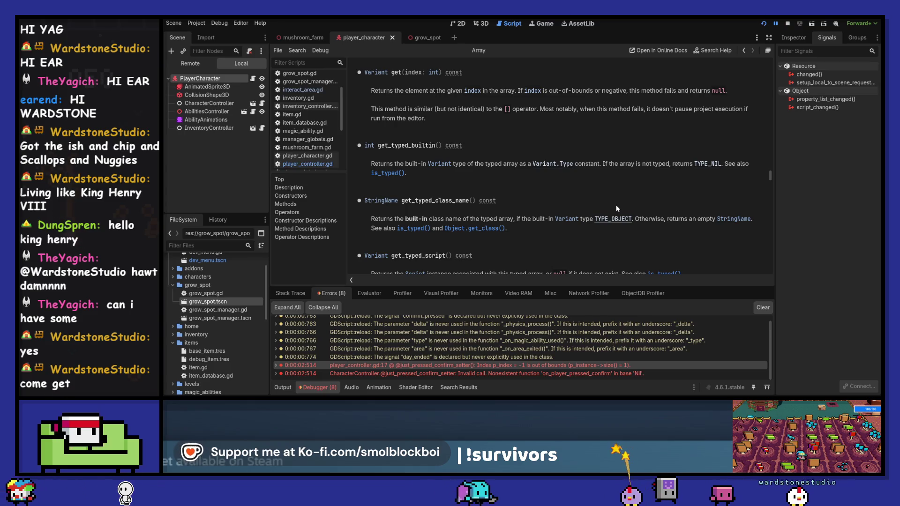
scroll(616, 206, up, 3)
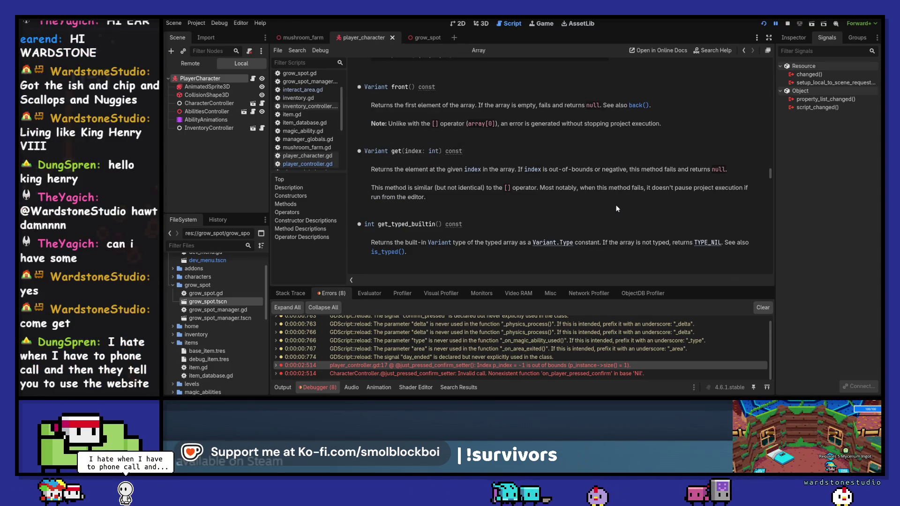
scroll(617, 206, up, 2)
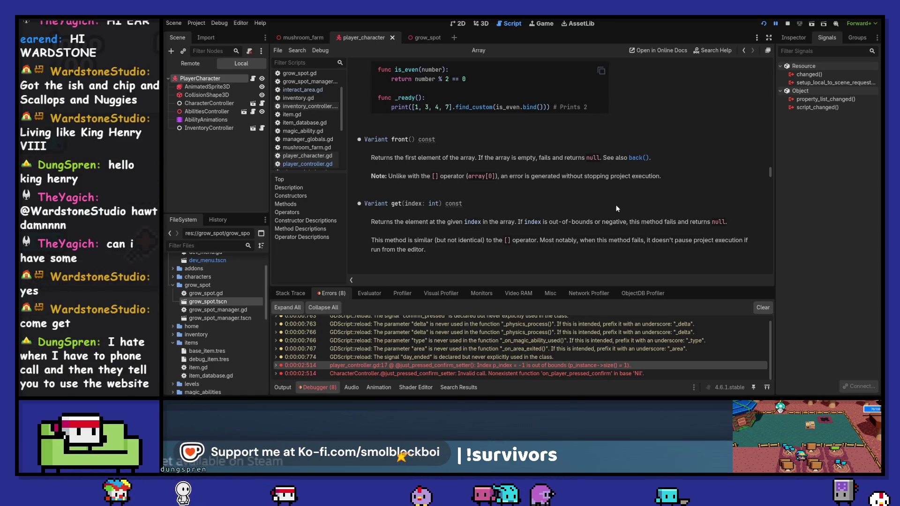
scroll(616, 204, up, 1)
scroll(616, 204, up, 3)
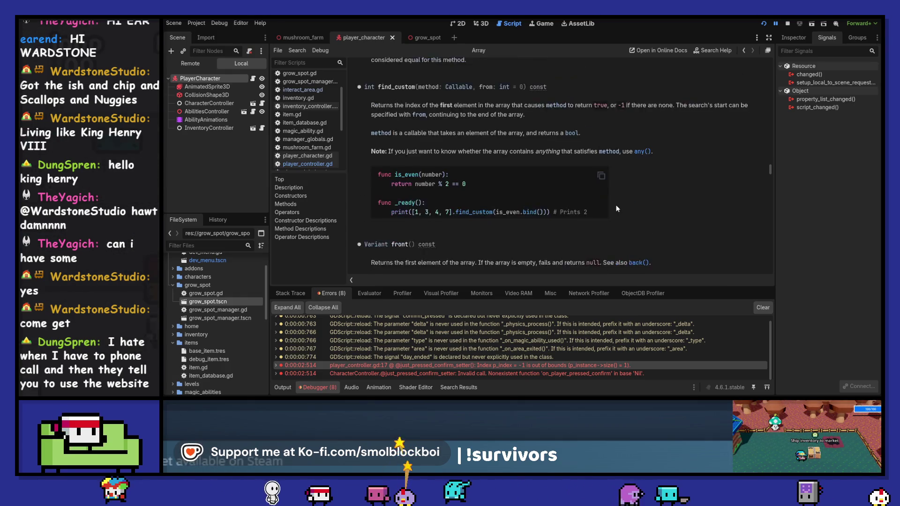
scroll(616, 208, down, 2)
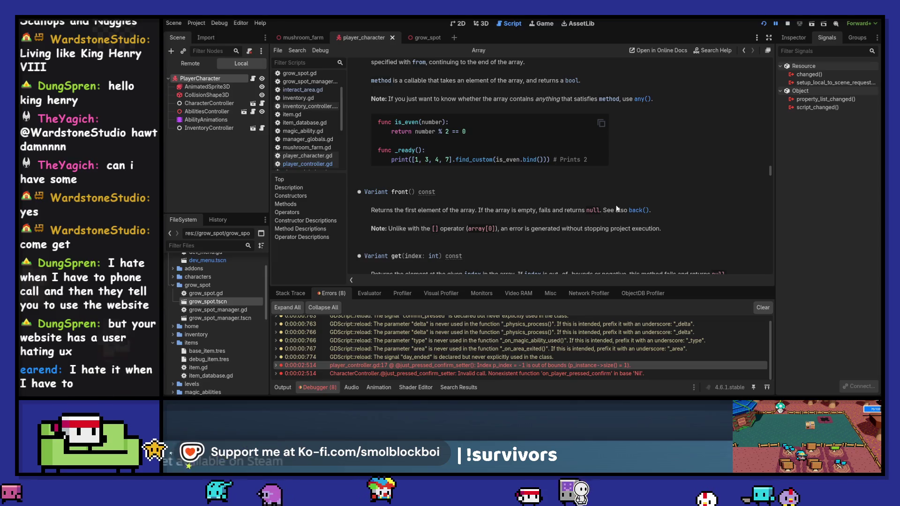
scroll(505, 228, down, 3)
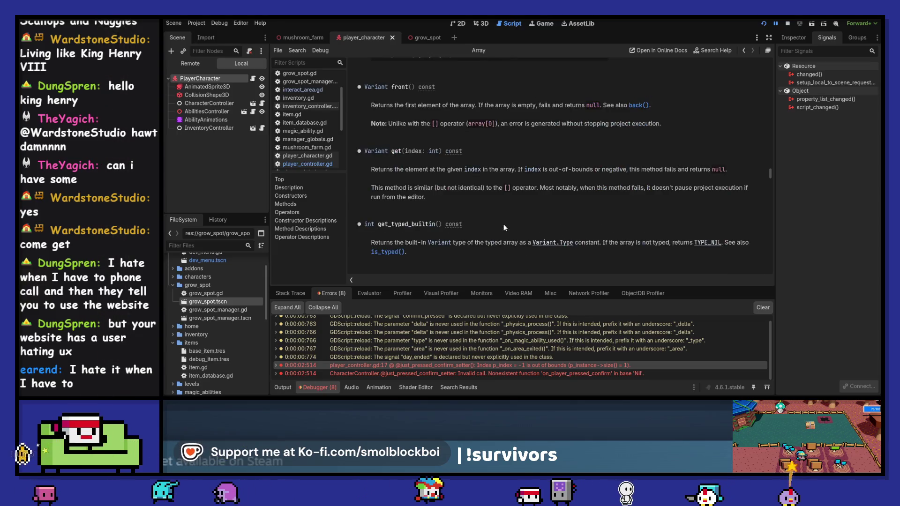
Step: Stop the game, change line 17 to overlapped_interacts.back(), view back() docs, and relaunch
click(791, 23)
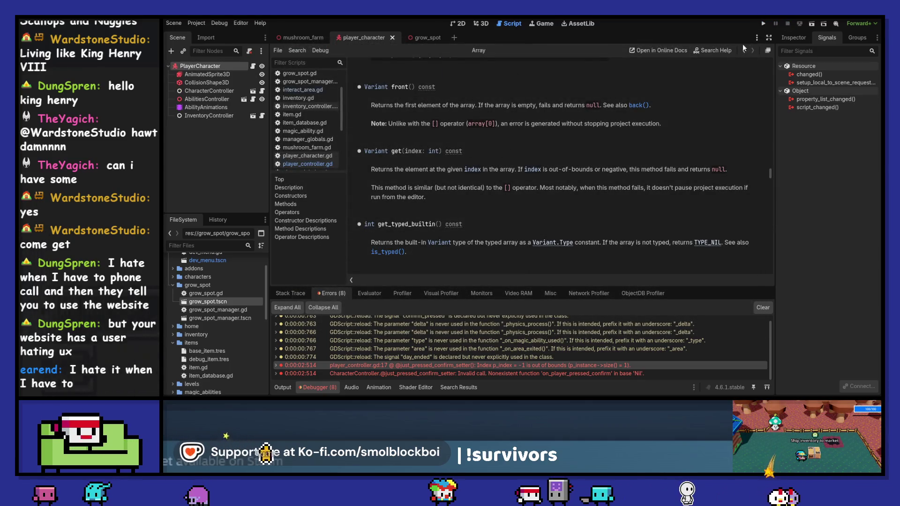
click(743, 51)
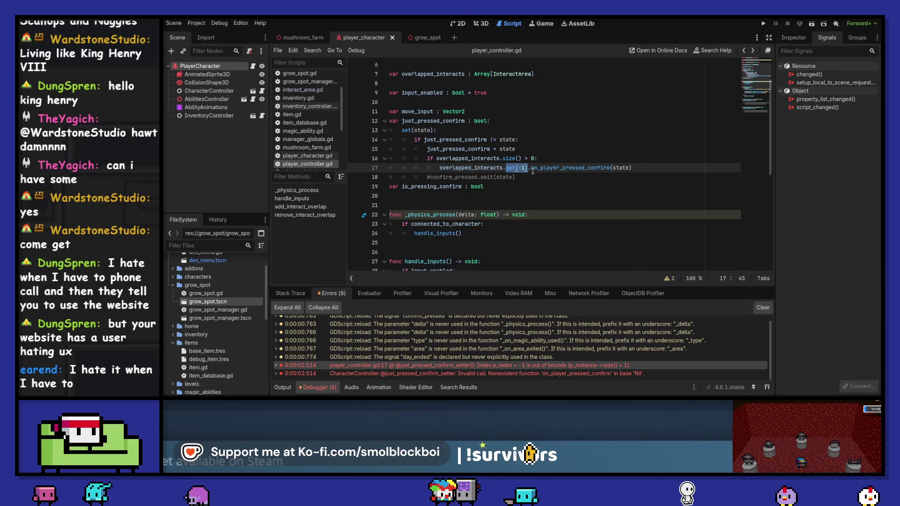
text(back)
key(Return)
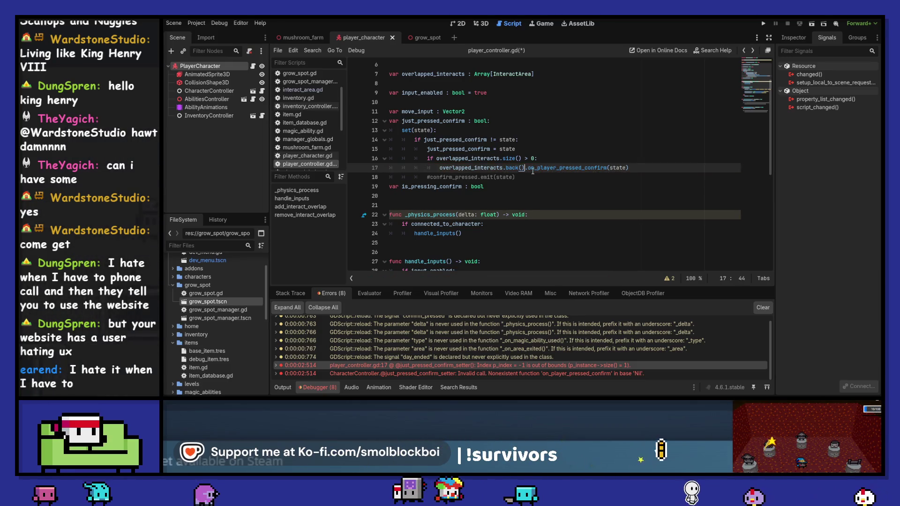
ctrl+click(510, 168)
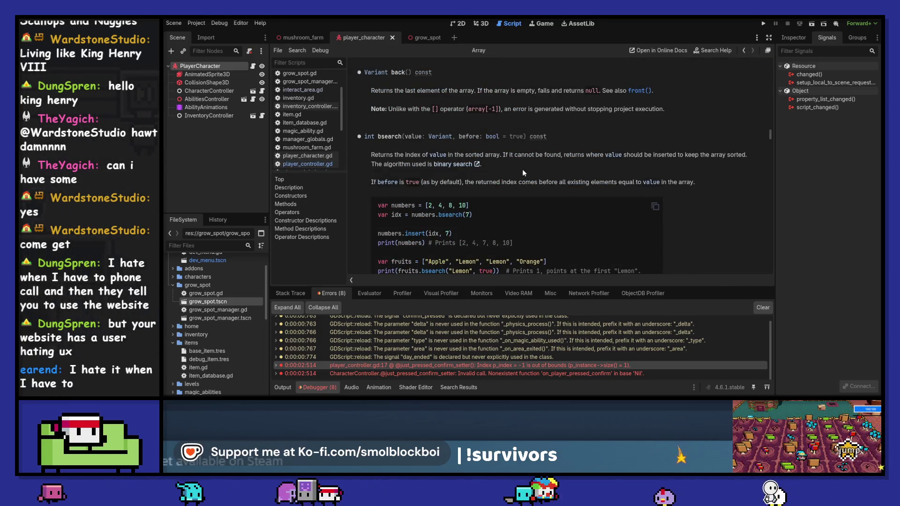
click(763, 23)
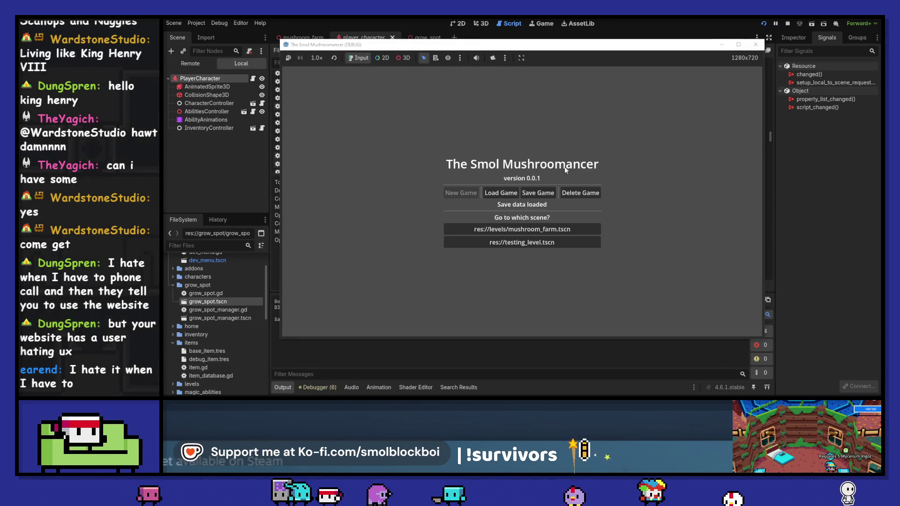
Step: Load the mushroom farm level and walk onto the grow plot to seed a spot
click(532, 229)
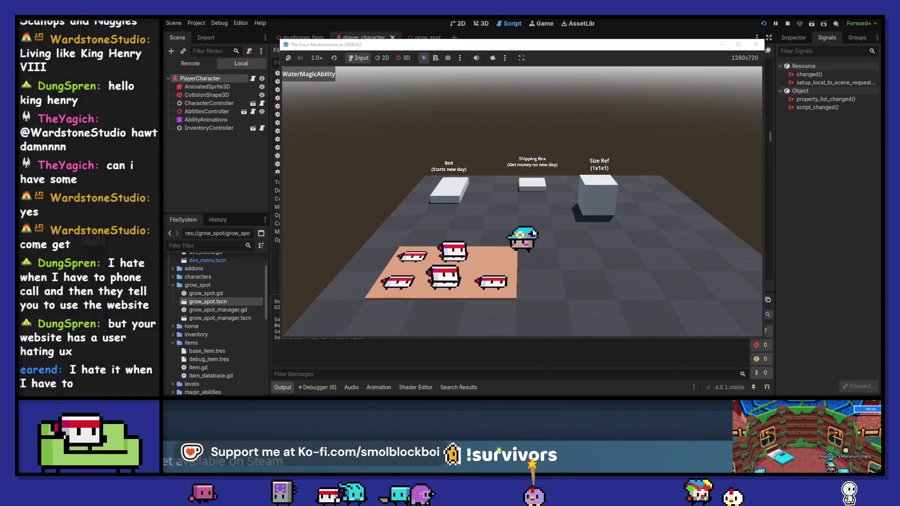
key(a)
key(e)
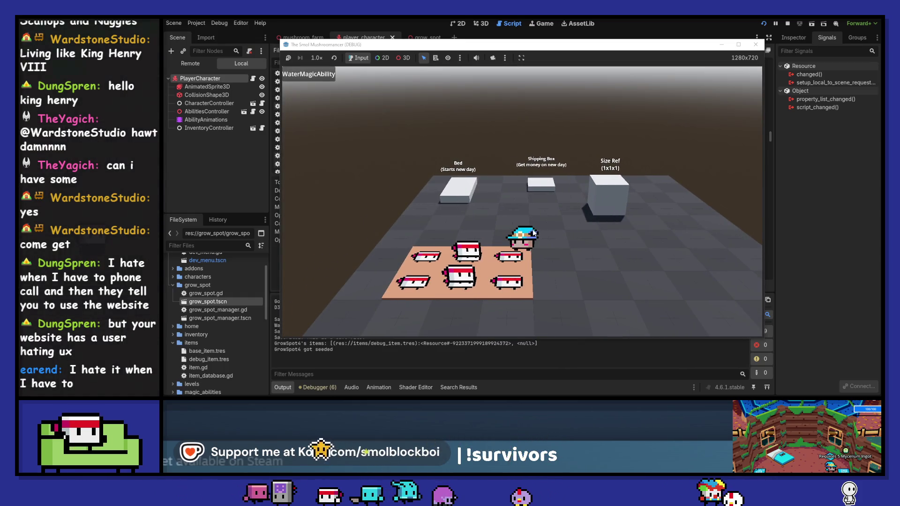
key(d)
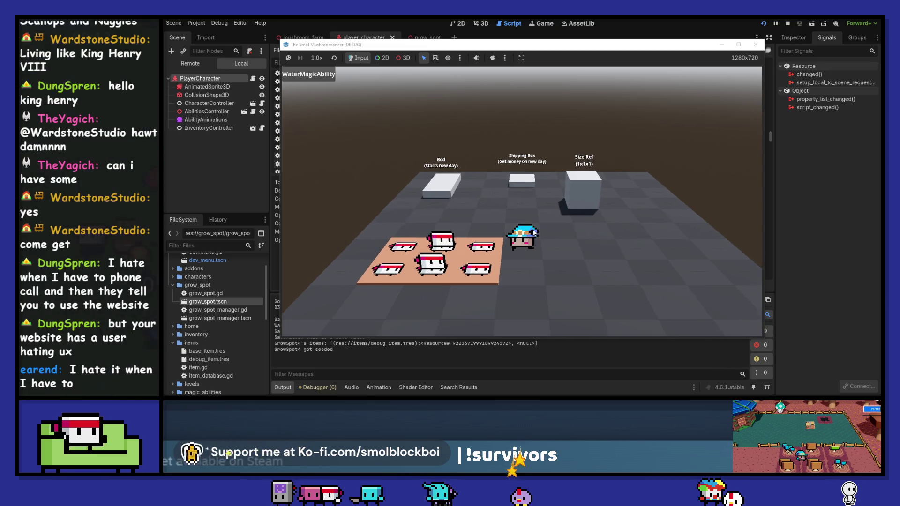
key(a)
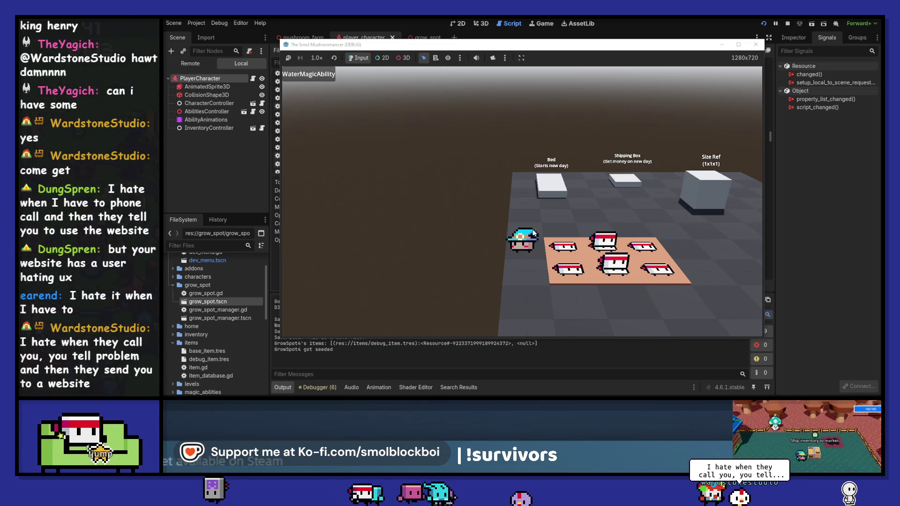
key(d)
key(d)
key(a)
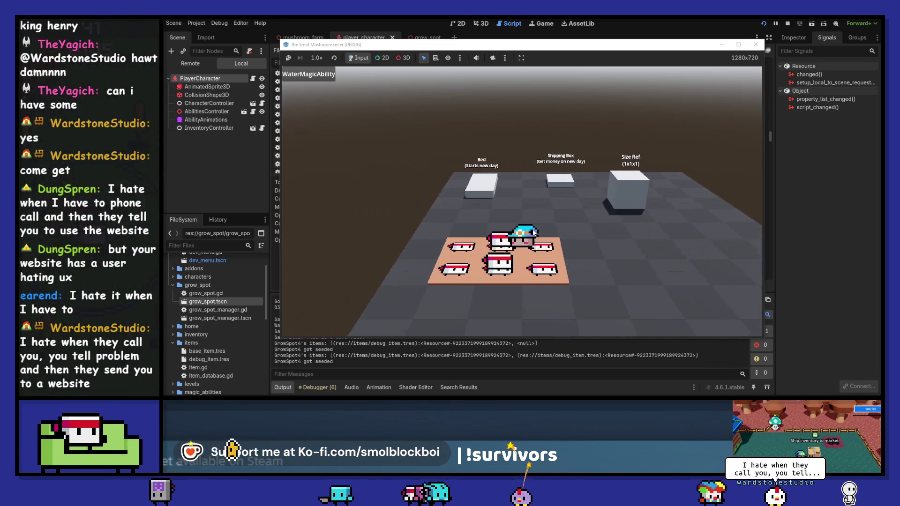
key(s)
key(d)
key(w)
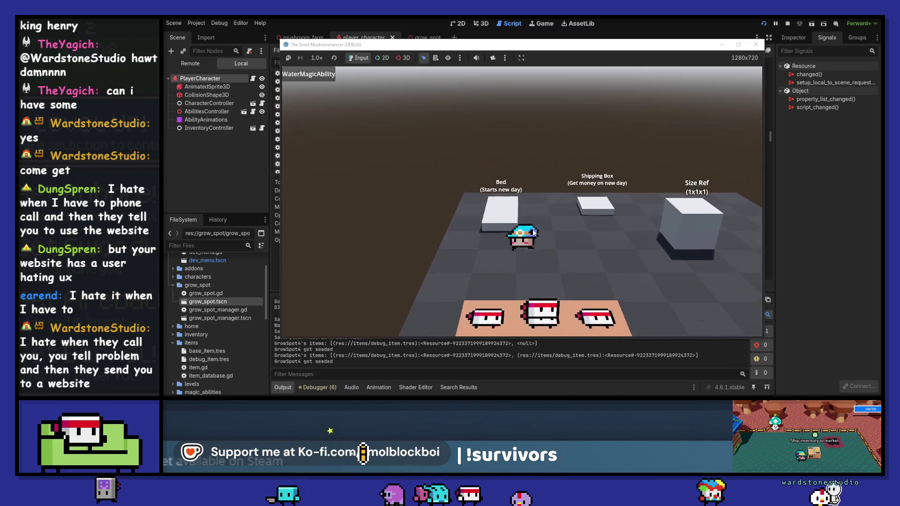
Step: Water and harvest the crops, seed empty grow spots, then stop the game
click(533, 233)
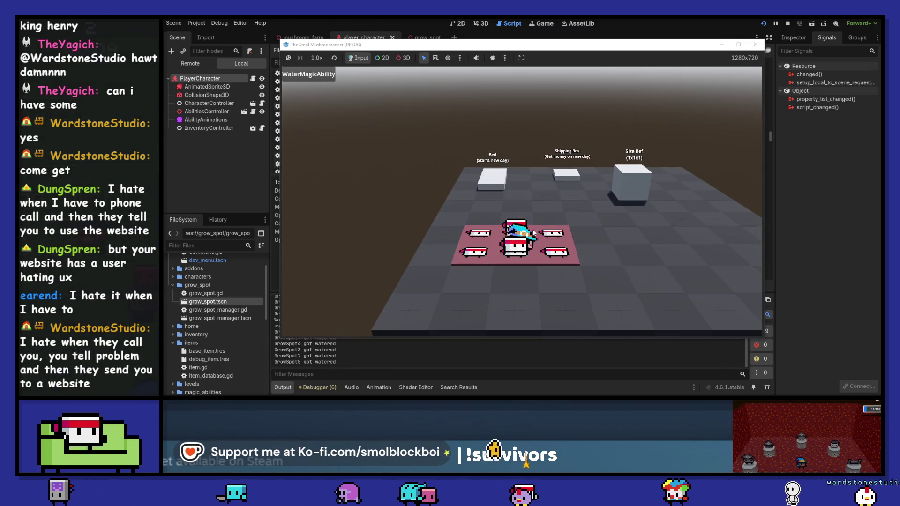
key(s)
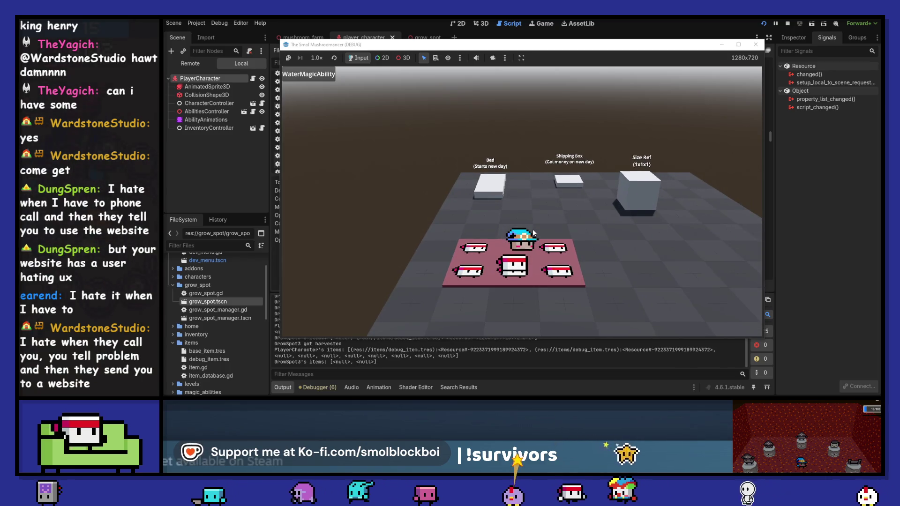
click(533, 233)
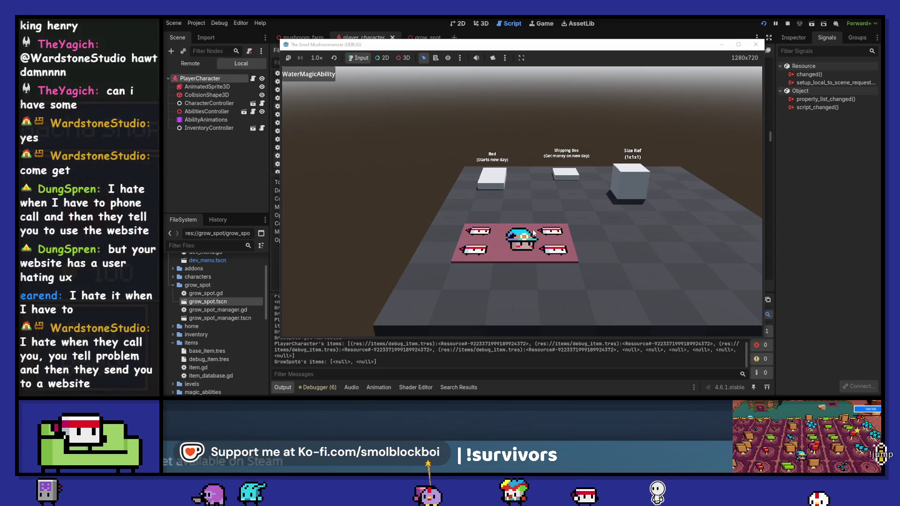
click(533, 233)
key(d)
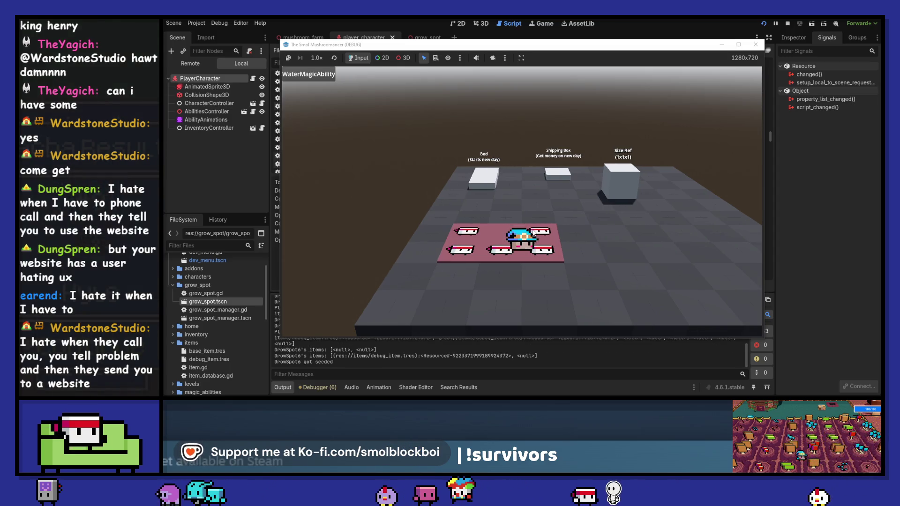
key(a)
click(532, 233)
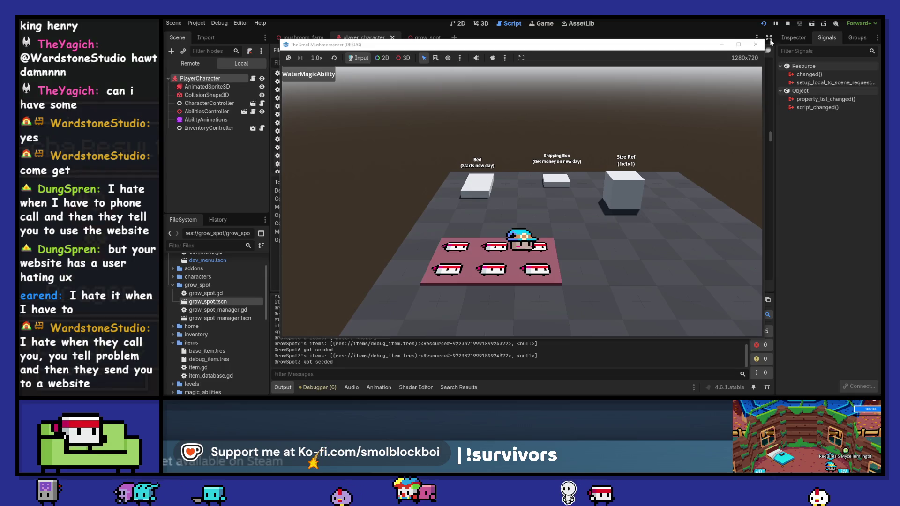
click(787, 23)
Step: Close the ResourceSaver page and all other open documentation pages
scroll(321, 111, down, 5)
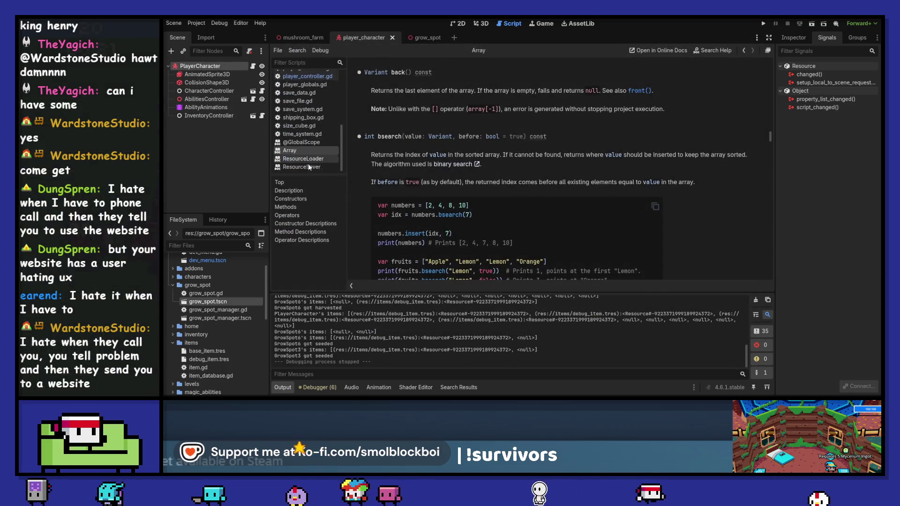
right_click(310, 165)
click(334, 172)
right_click(319, 165)
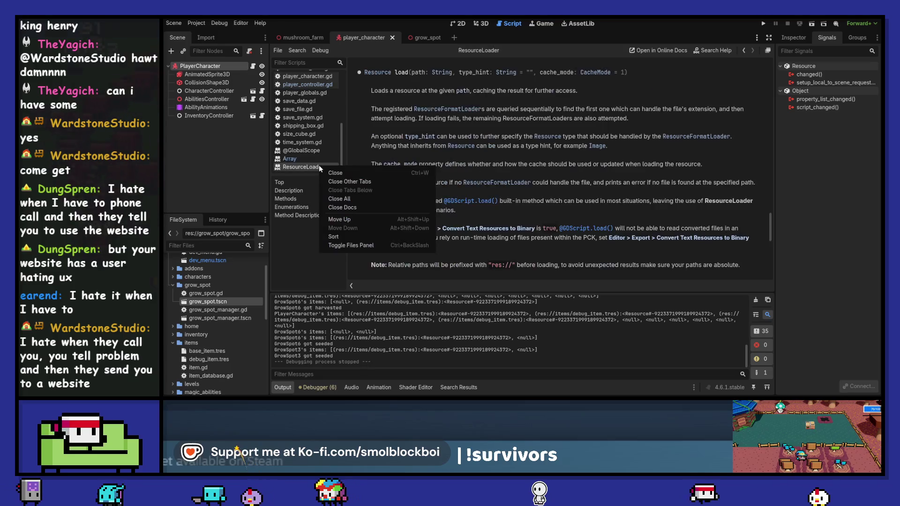
click(356, 207)
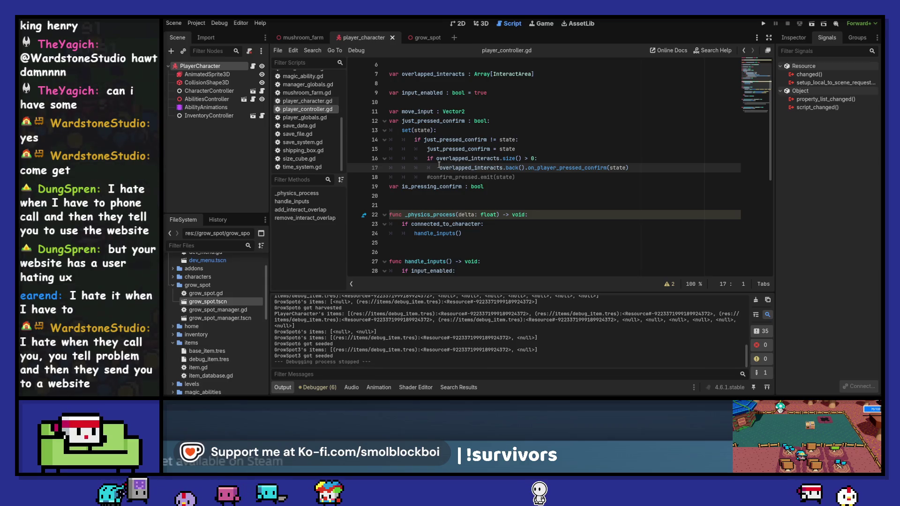
Step: Delete commented-out lines 41–42 and 44–47 and save player_controller.gd
scroll(428, 160, down, 7)
drag(594, 195, 506, 168)
key(BackSpace)
mouse_move(611, 236)
mouse_down()
mouse_move(538, 224)
mouse_move(504, 205)
mouse_up()
key(BackSpace)
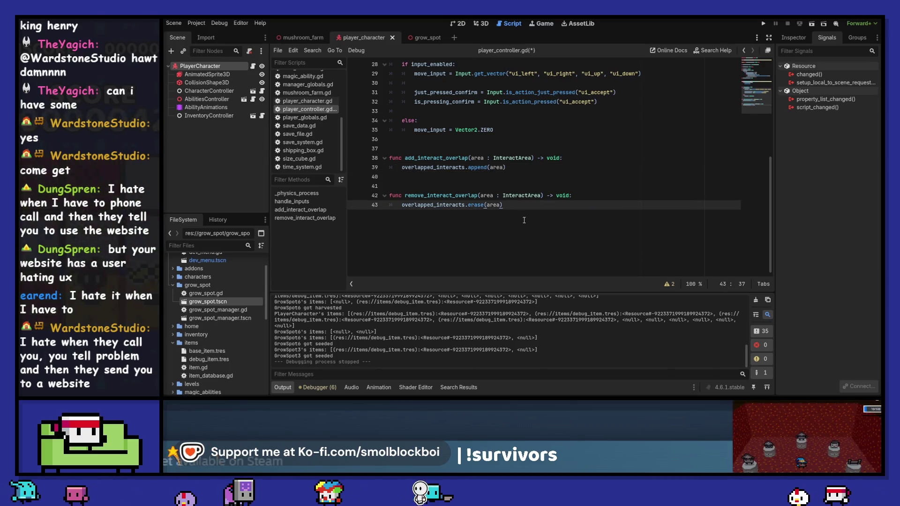
key(ctrl+s)
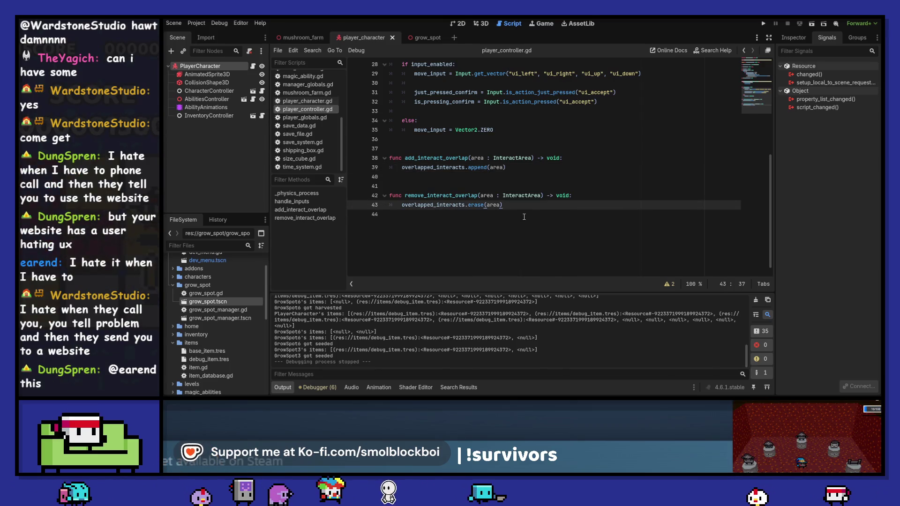
Step: Delete the commented-out confirm_pressed.emit line and save
scroll(524, 217, up, 7)
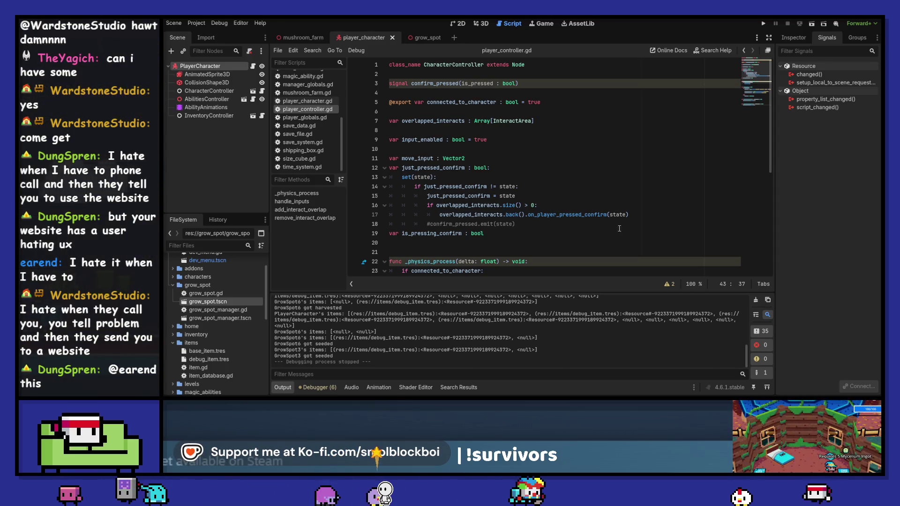
drag(633, 226, 651, 215)
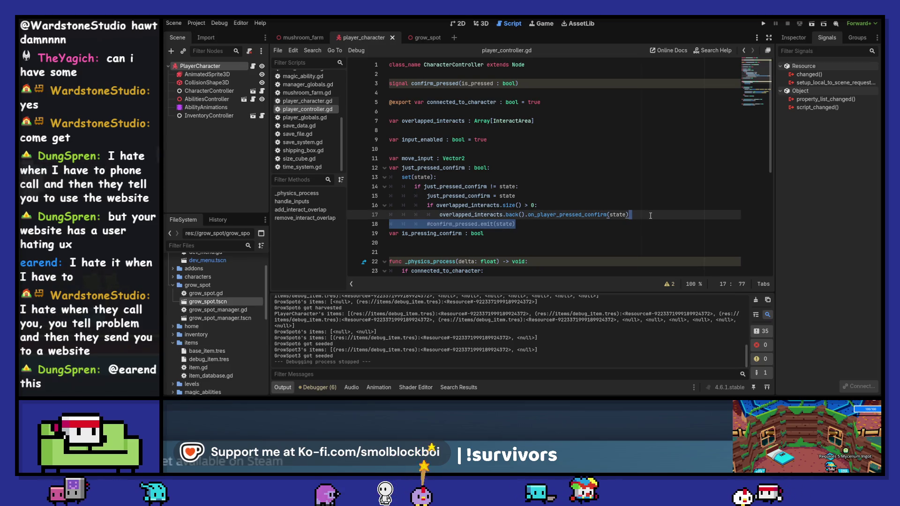
key(BackSpace)
key(ctrl+s)
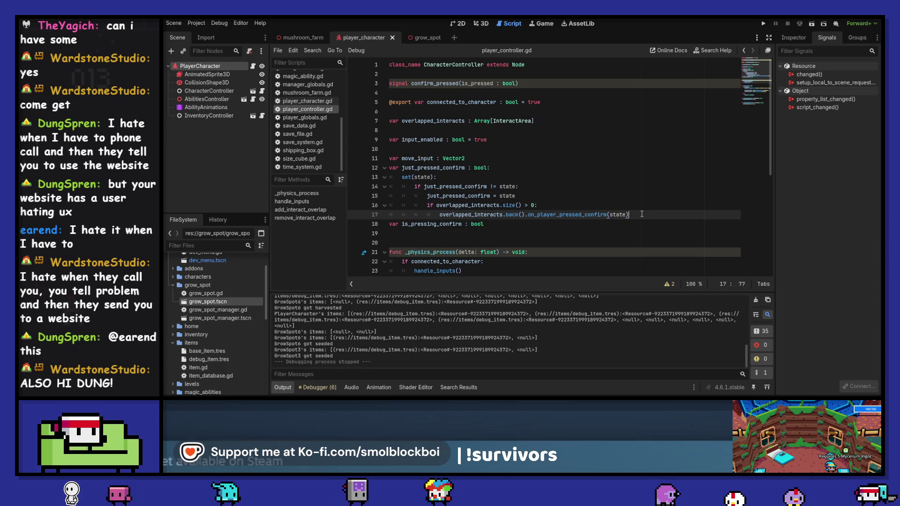
Step: Review the script and add blank lines after the last function
scroll(642, 215, down, 4)
scroll(642, 214, down, 3)
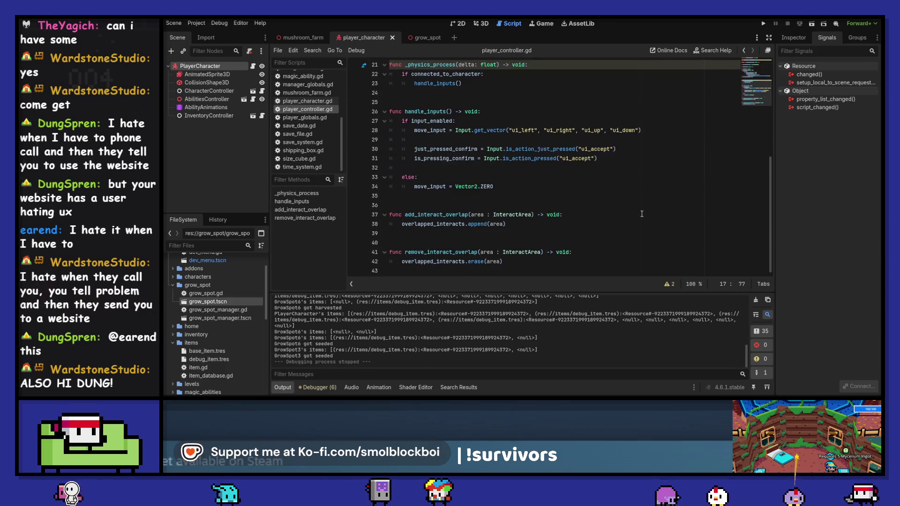
scroll(641, 214, up, 7)
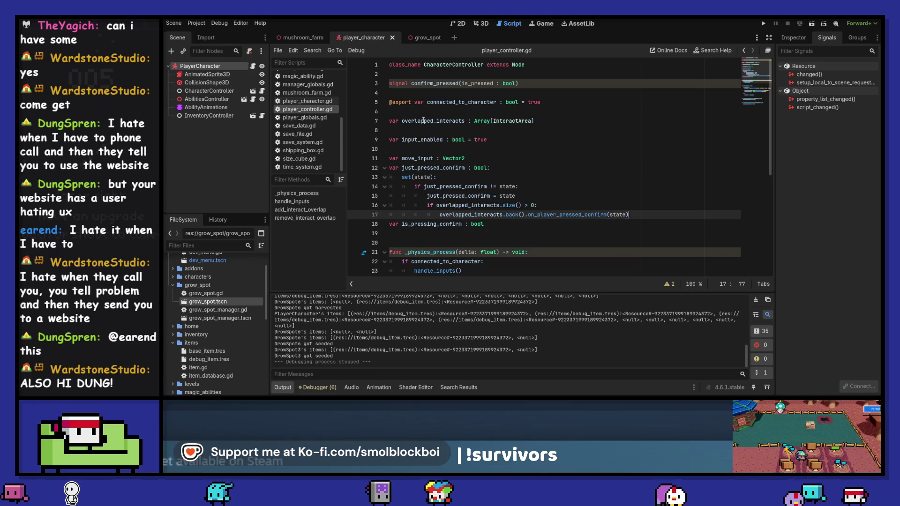
double_click(423, 120)
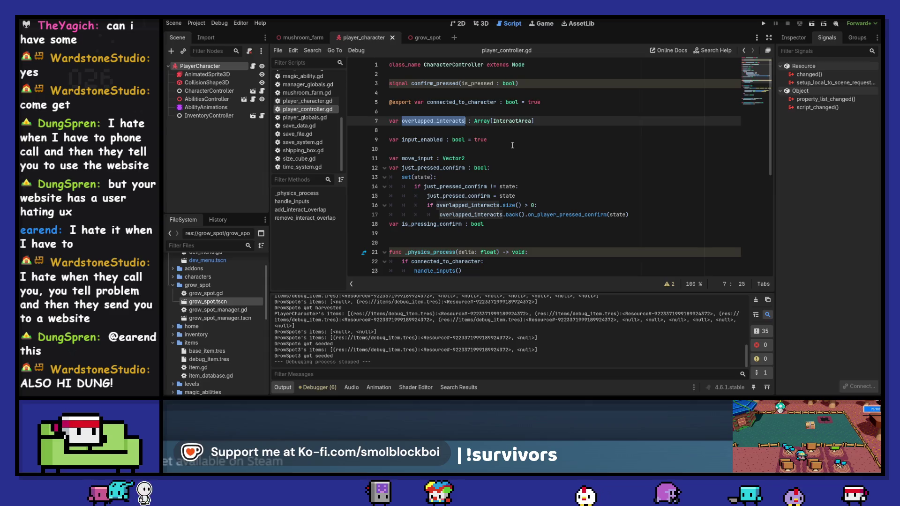
scroll(512, 145, down, 7)
key(ctrl+End)
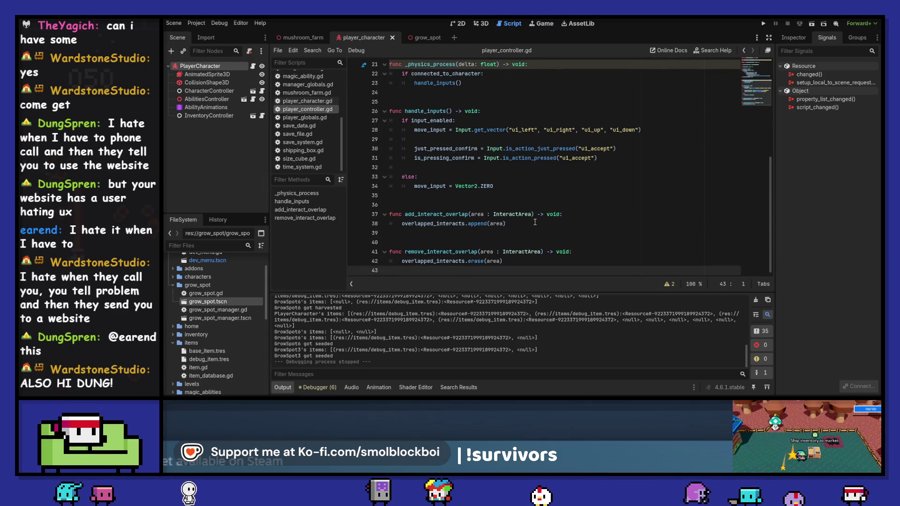
key(Return)
key(Return)
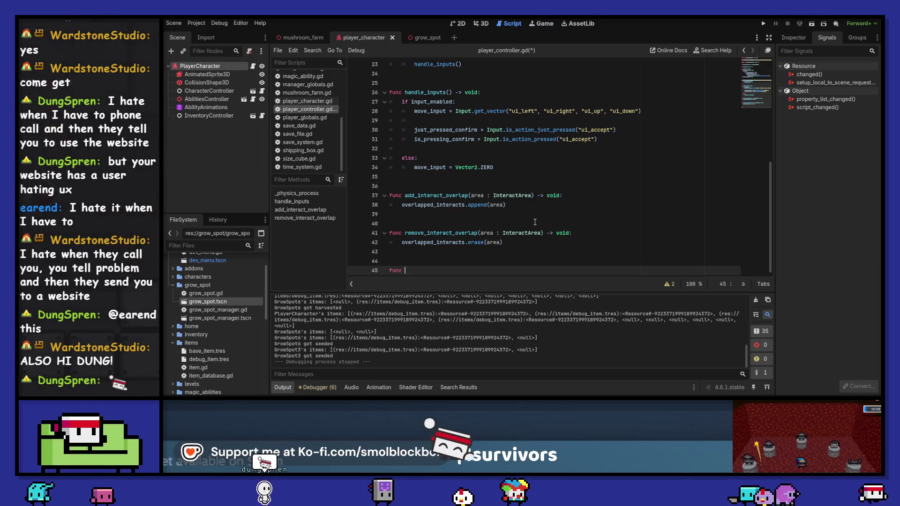
Step: Write 'func sort_by_distance() -> void:' with an overlapped_interacts.sort_custom call as its body
text(func sort_by)
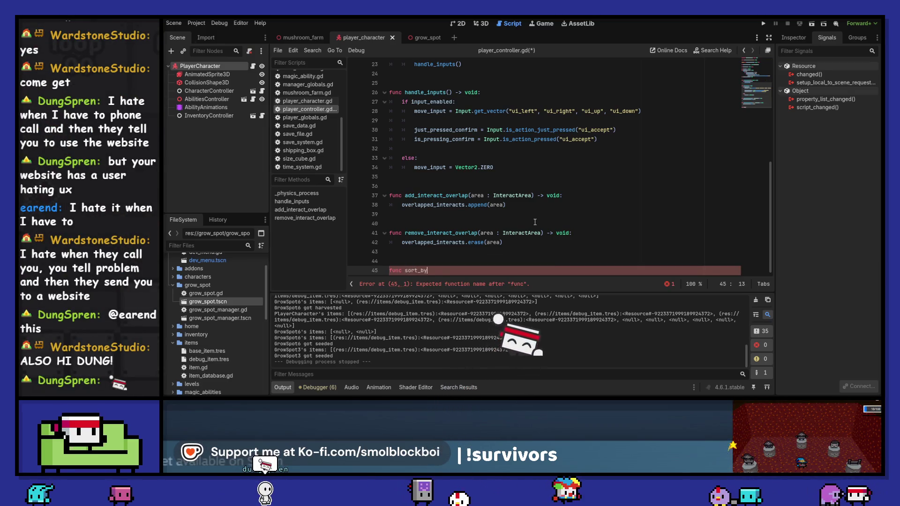
text(_distance()
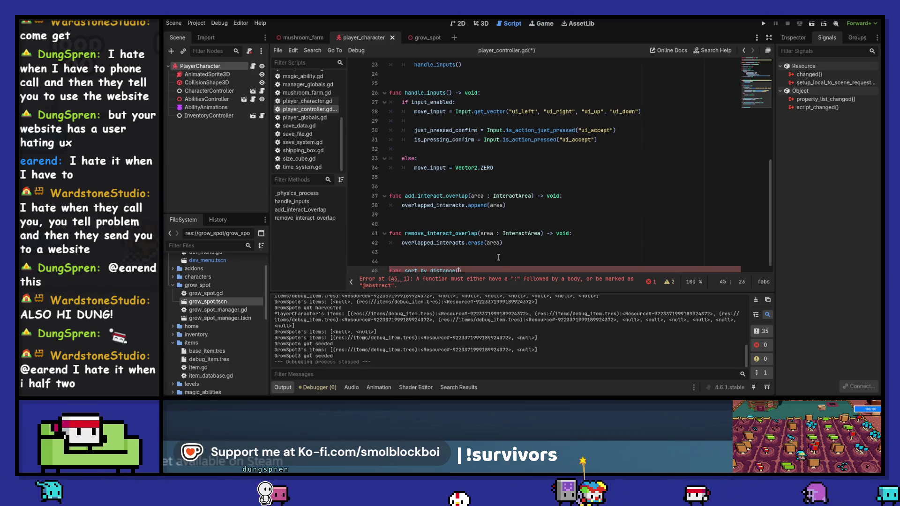
text() -> void:)
key(Return)
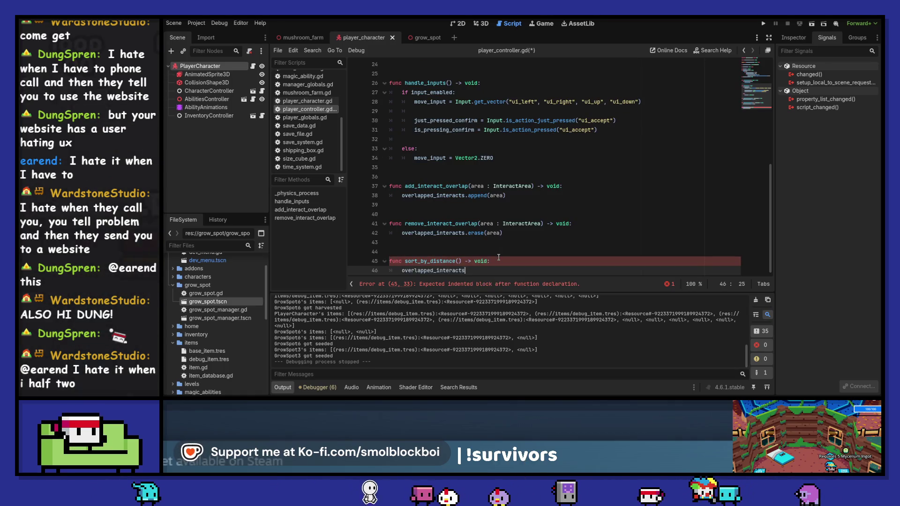
text(.sor)
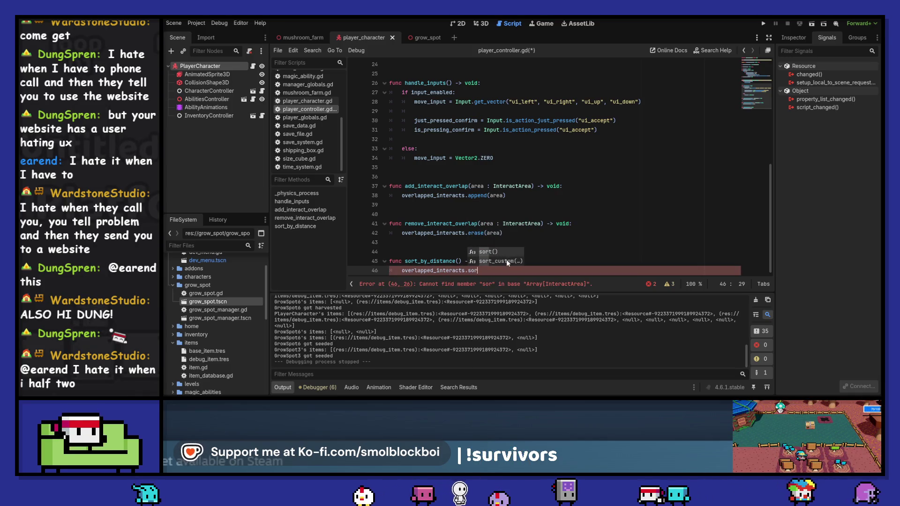
click(498, 259)
Step: Copy the sort_custom code example from the Array help page
ctrl+click(489, 270)
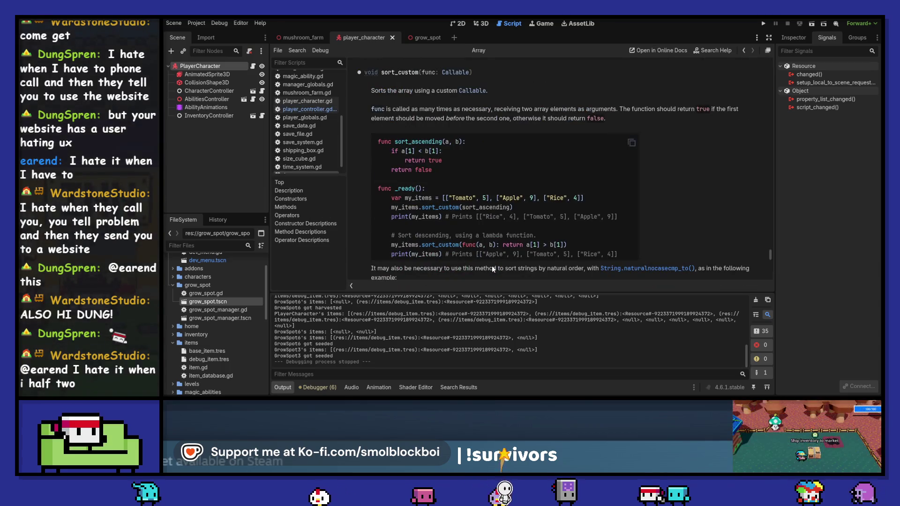
scroll(530, 186, down, 2)
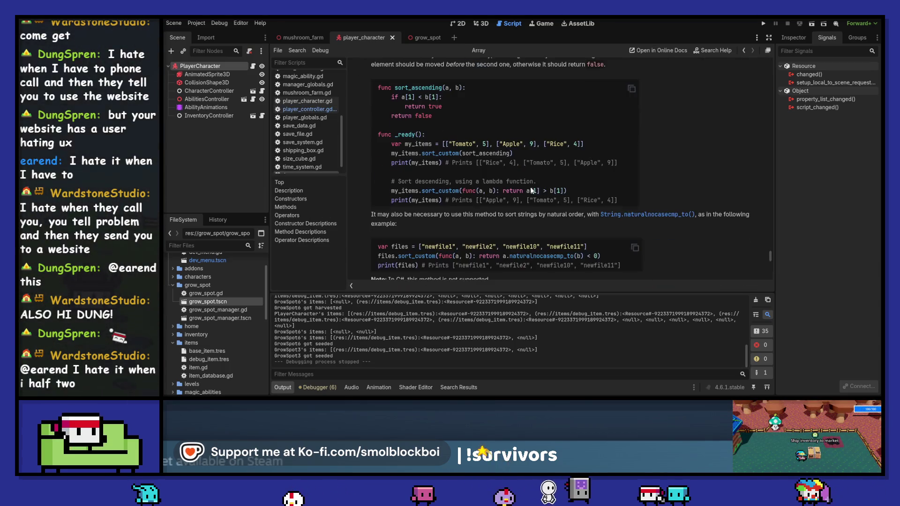
scroll(647, 148, up, 1)
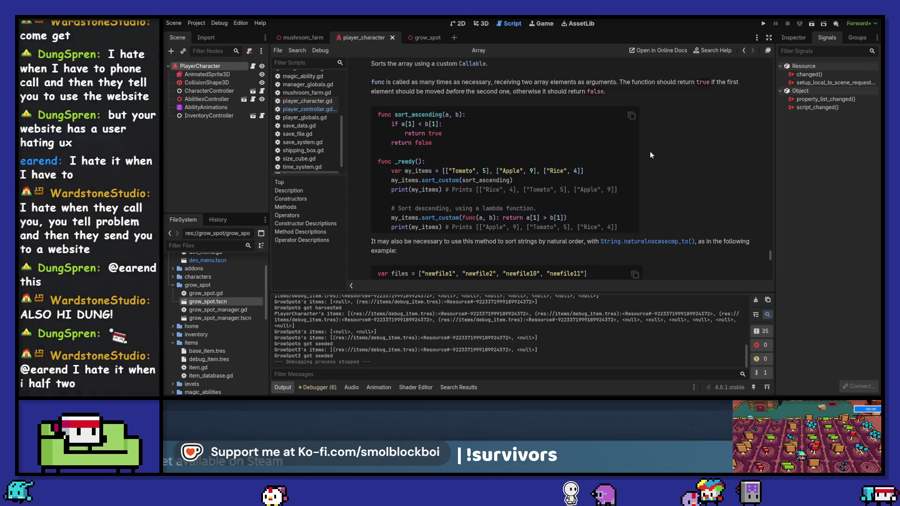
click(631, 115)
click(743, 51)
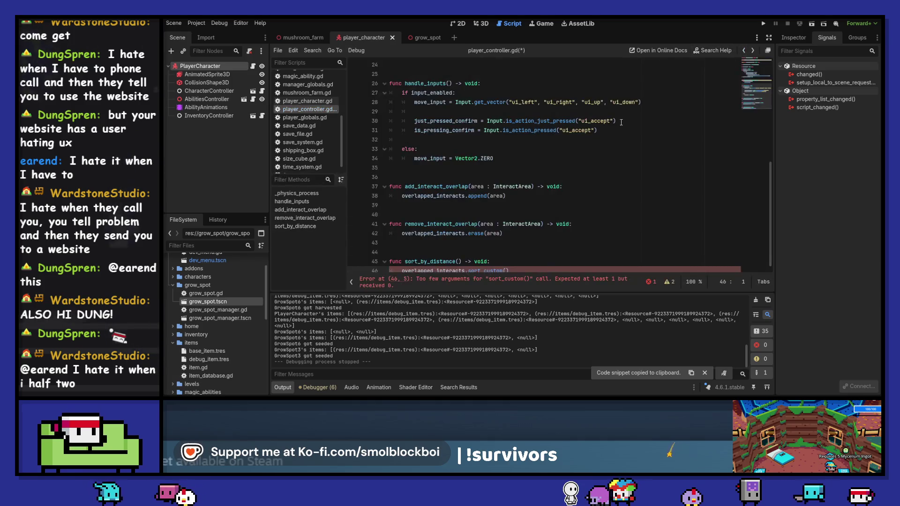
Step: Paste the example after line 46 and comment it out with Ctrl+K
click(542, 271)
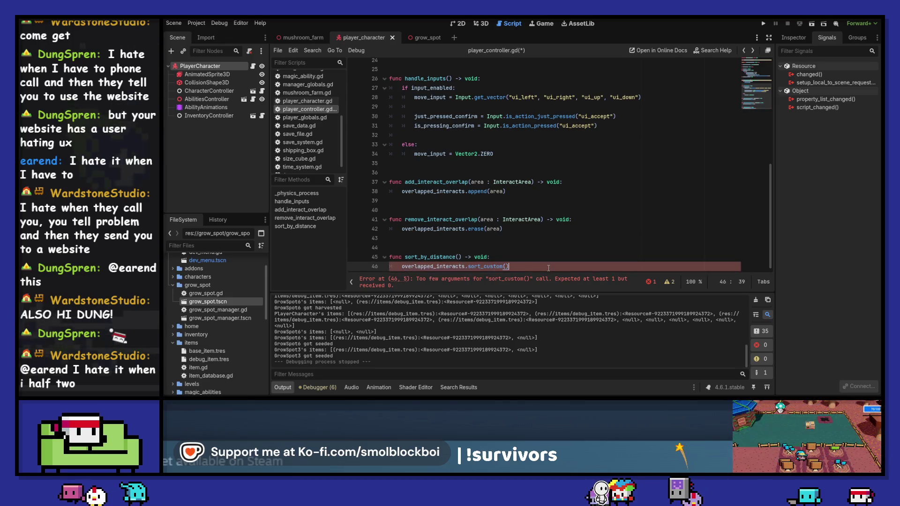
key(Return)
key(ctrl+v)
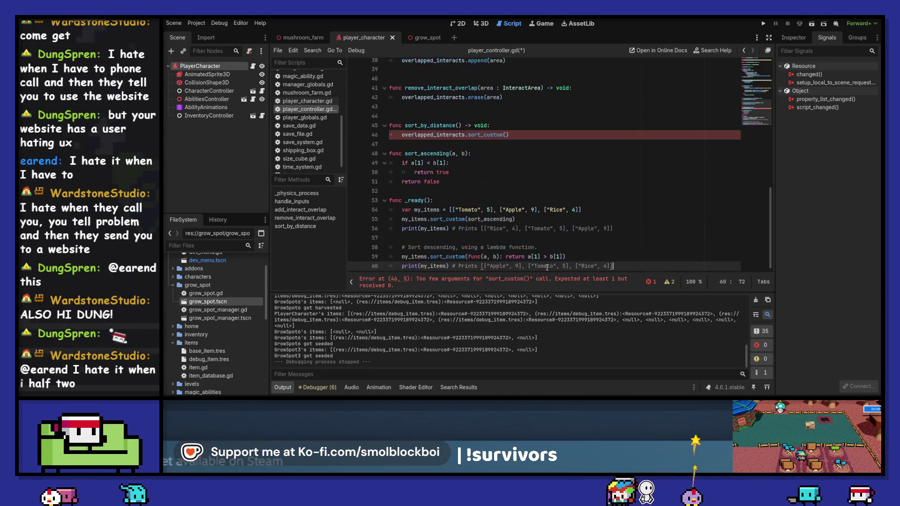
key(shift+Up)
key(shift+Up)
key(shift+Up)
key(shift+Up)
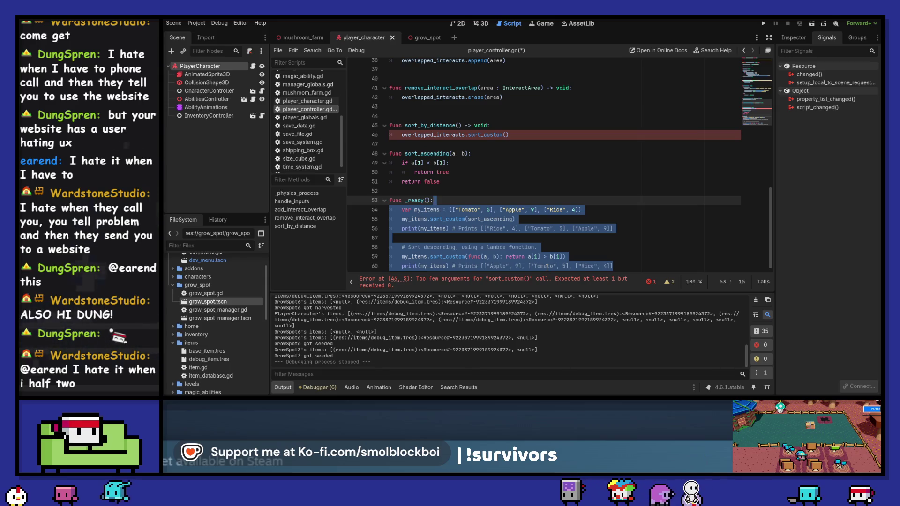
key(shift+Up)
key(shift+Up)
key(shift+Up)
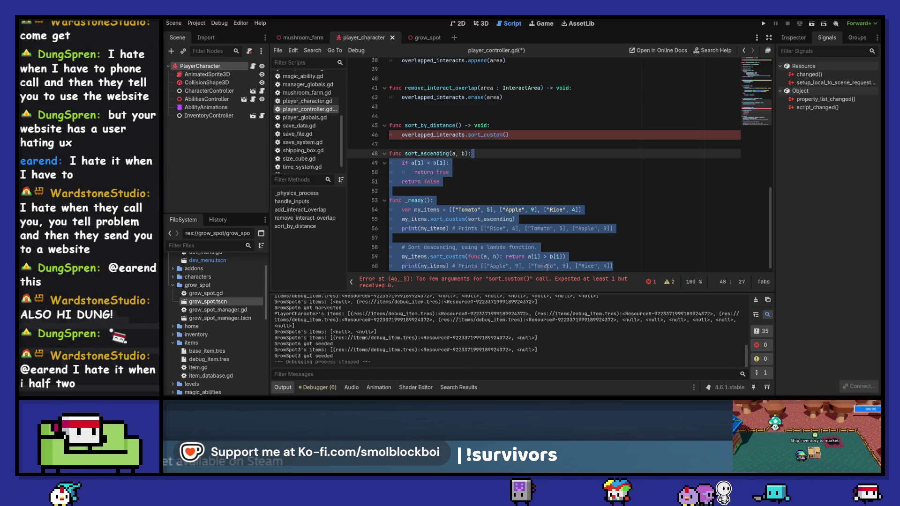
key(ctrl+k)
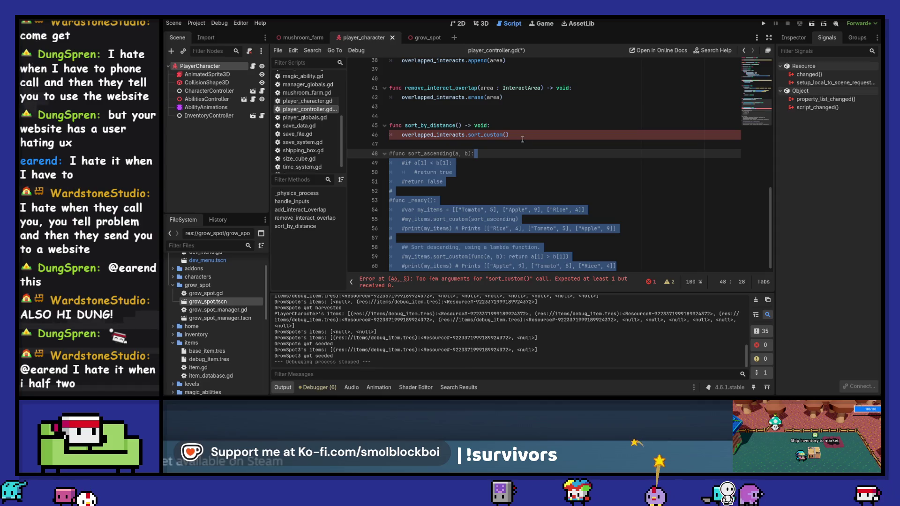
click(522, 135)
scroll(571, 147, up, 1)
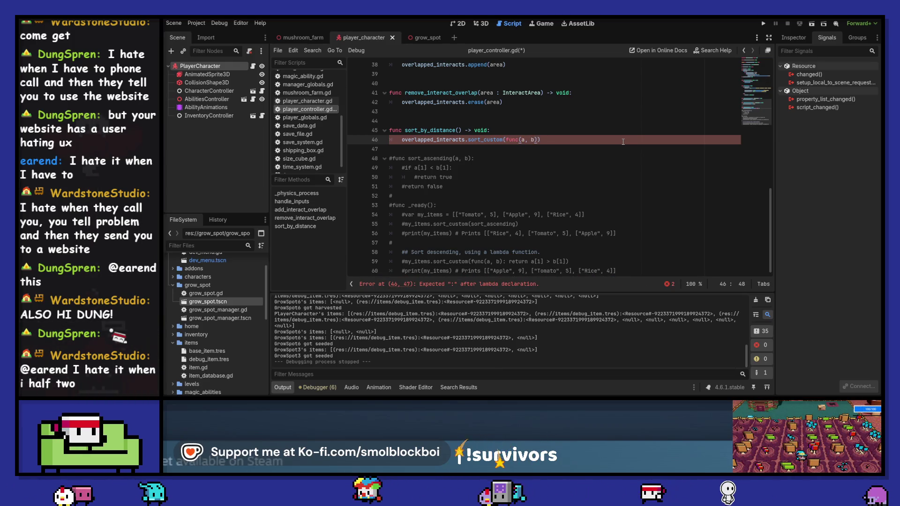
Step: Start the lambda's return and type parameters a and b as InteractArea
text(return )
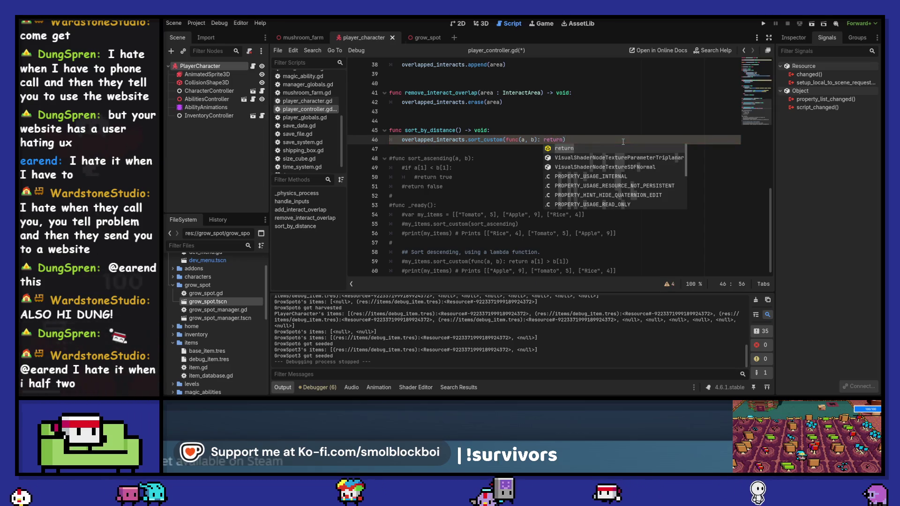
text(a)
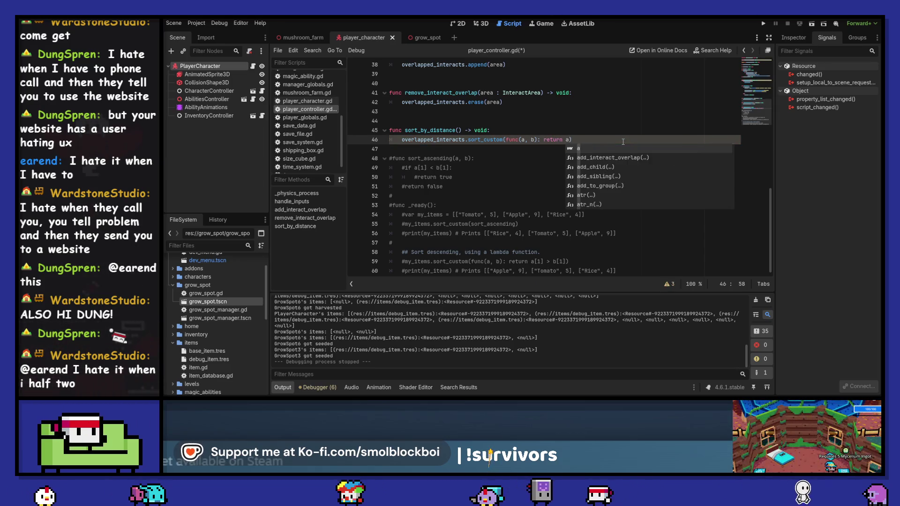
text(.global_)
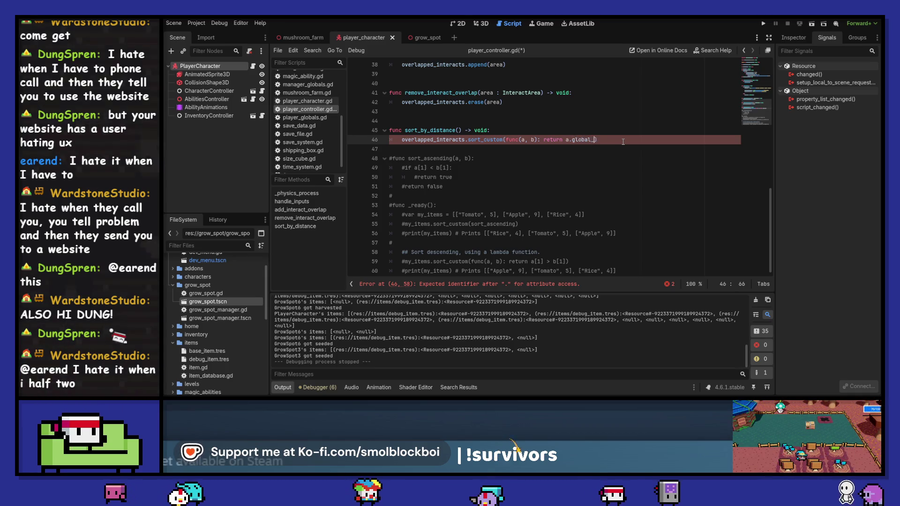
text(distanc)
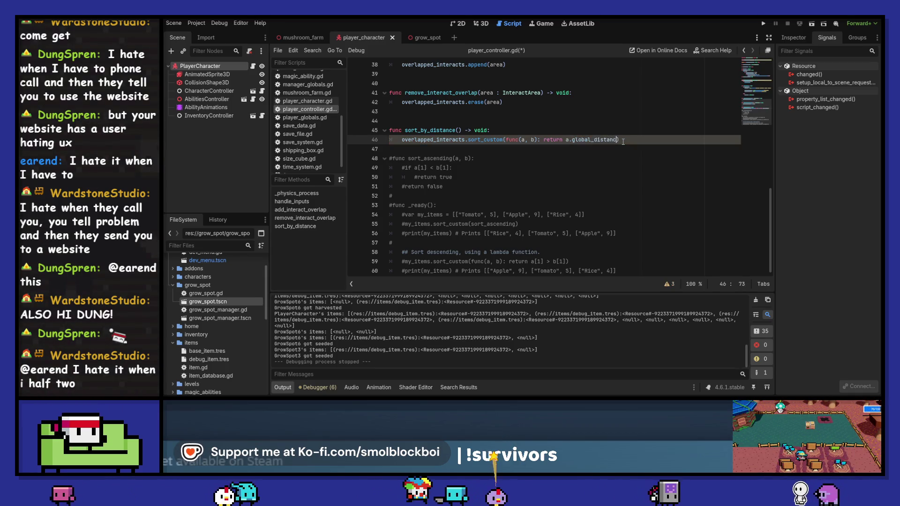
key(ctrl+BackSpace)
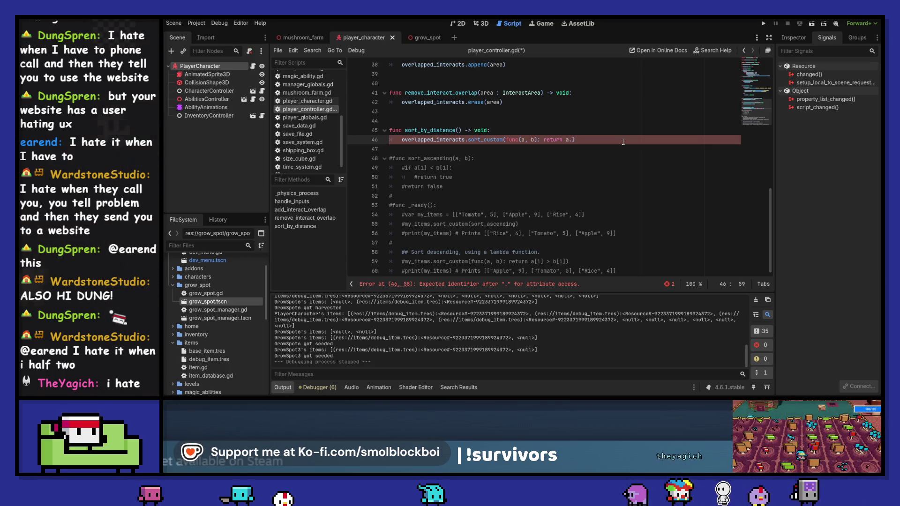
key(Right)
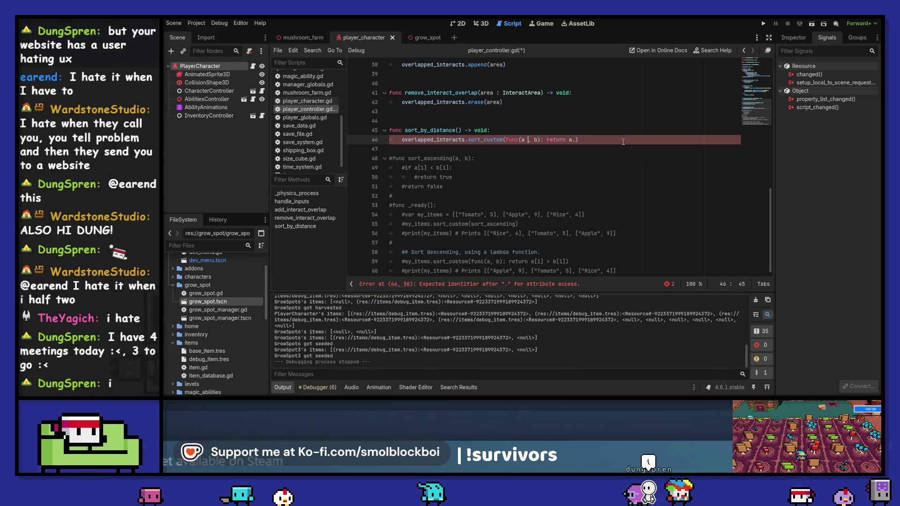
text(: ret)
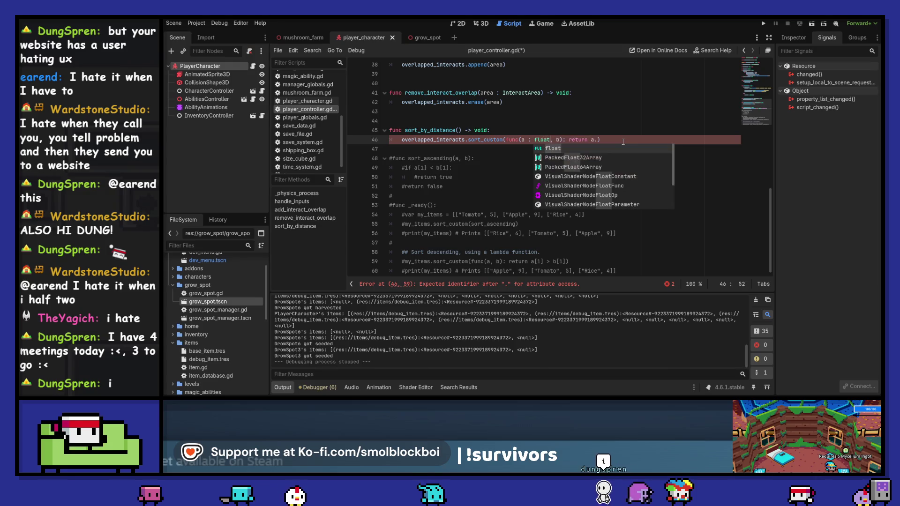
key(Right)
key(Right)
key(Right)
text(:)
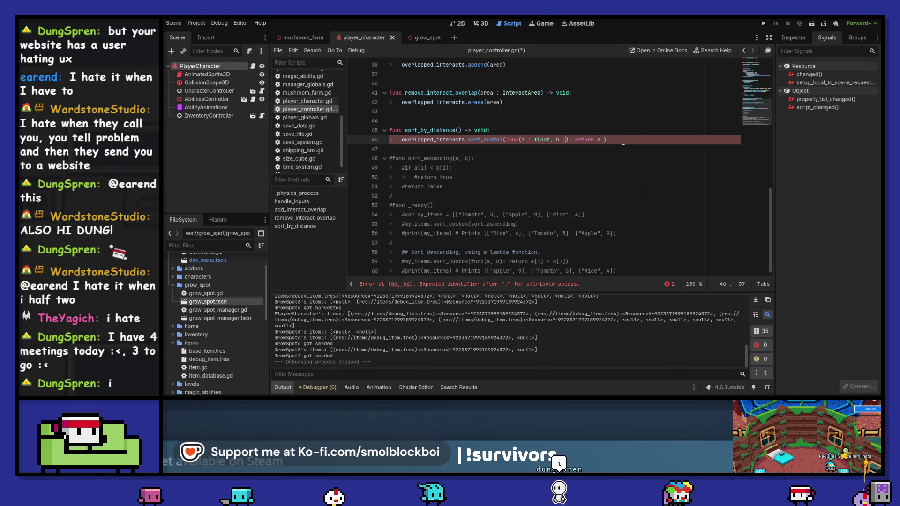
text(float)
click(623, 140)
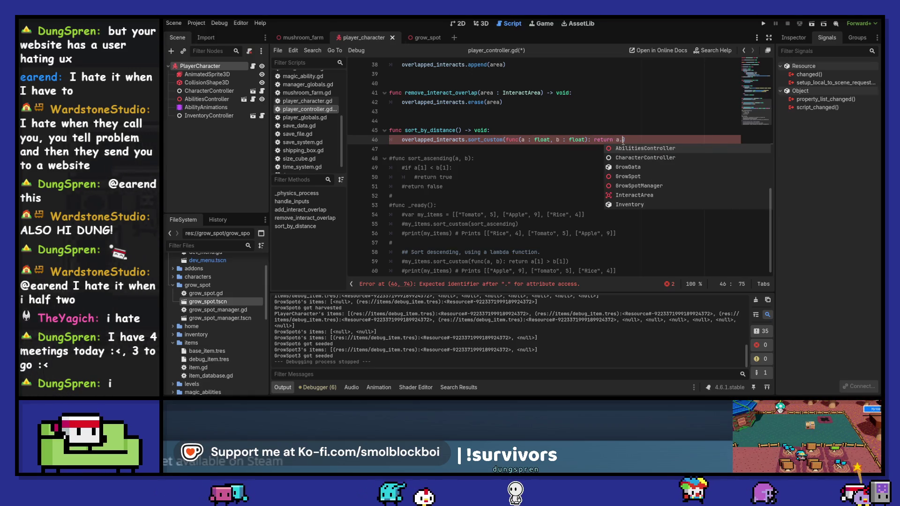
key(BackSpace)
key(ctrl+Left)
key(ctrl+Left)
key(ctrl+Left)
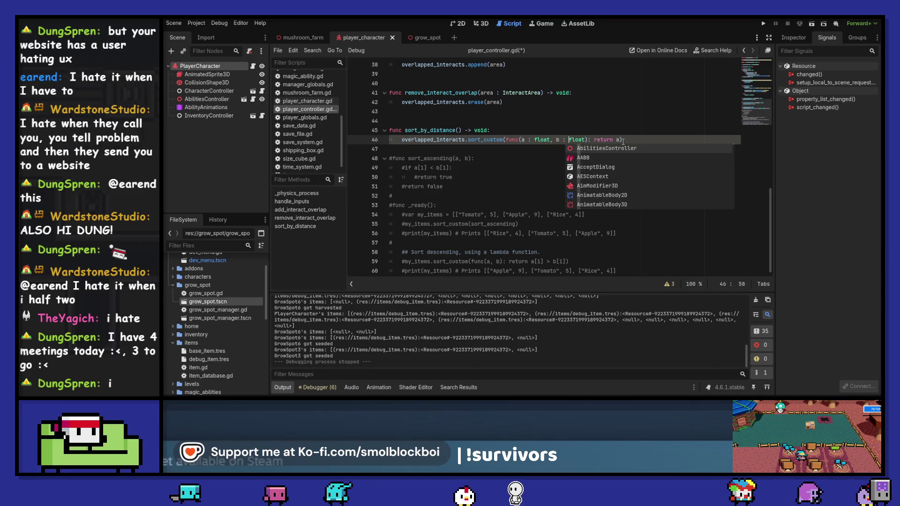
key(ctrl+Delete)
text(Interac)
key(Return)
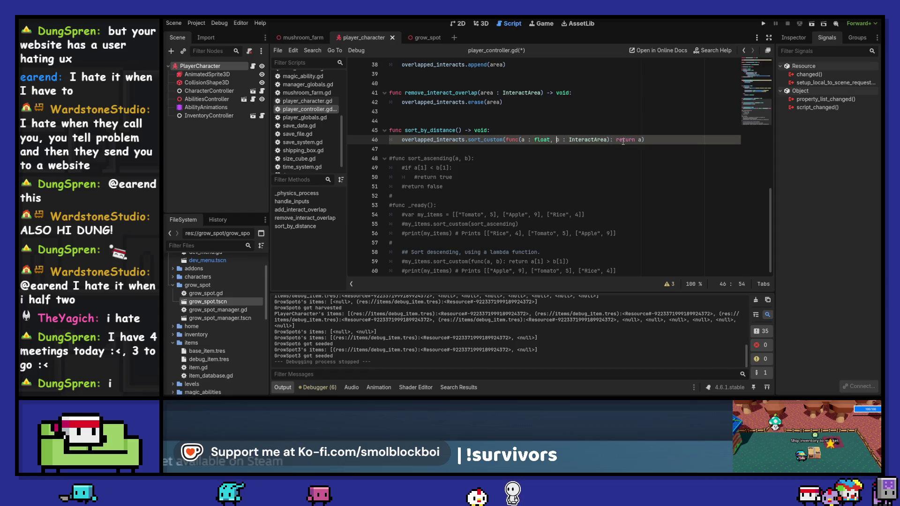
Step: Return a.global_position and move the lambda onto its own indented line
key(Right)
key(Right)
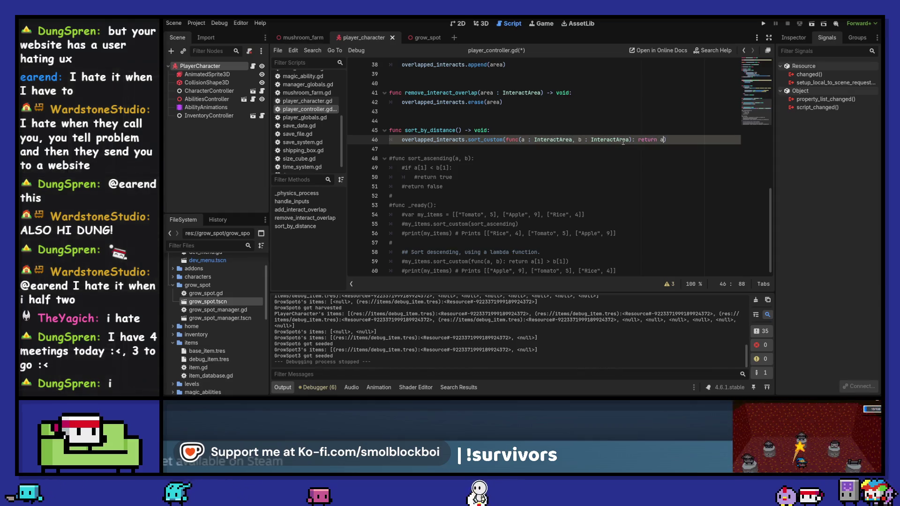
text(.globa)
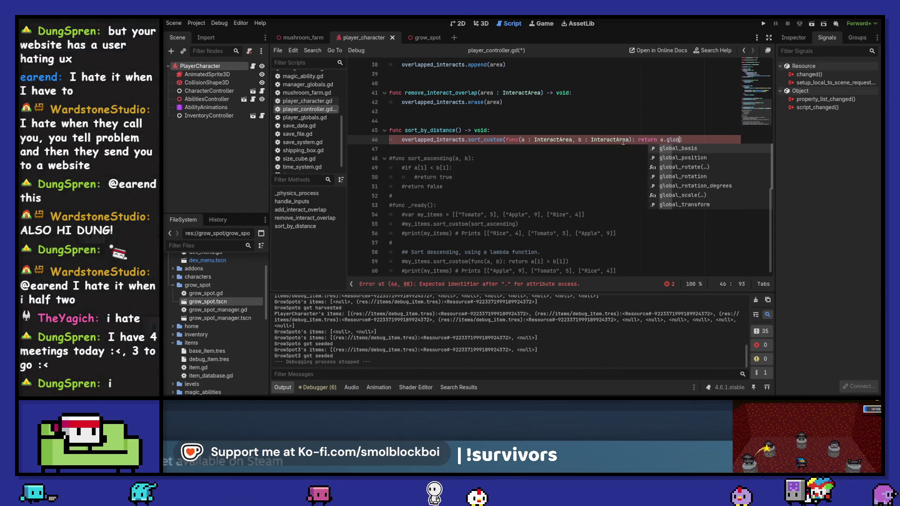
text(l_p)
key(Return)
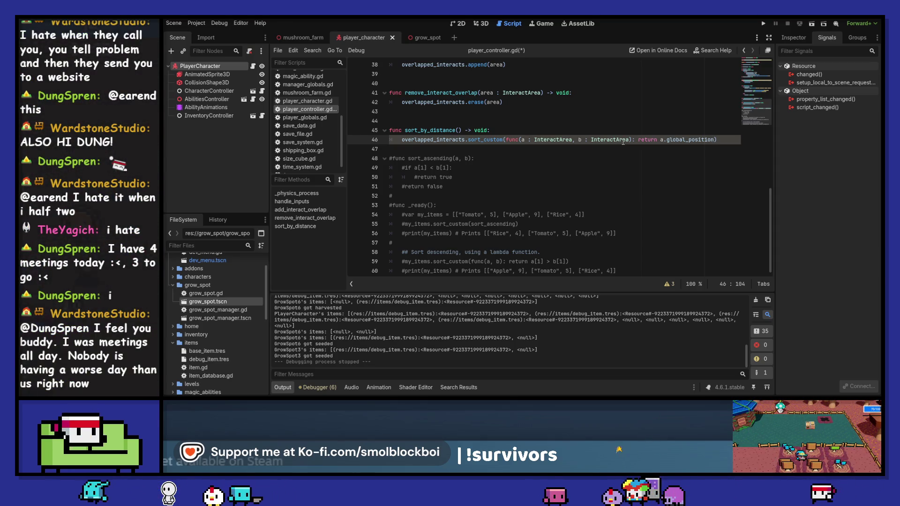
key(ctrl+Left)
key(ctrl+Left)
key(ctrl+Left)
key(ctrl+Left)
key(ctrl+Left)
key(ctrl+Left)
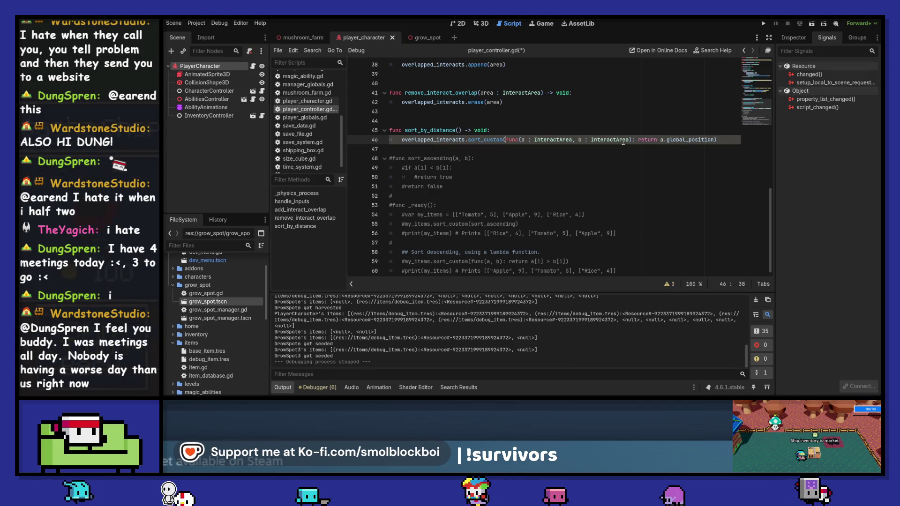
key(Return)
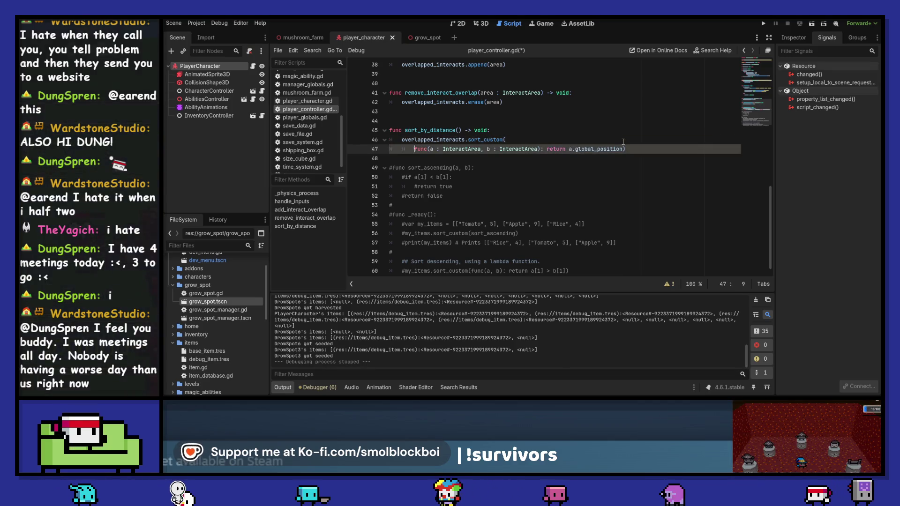
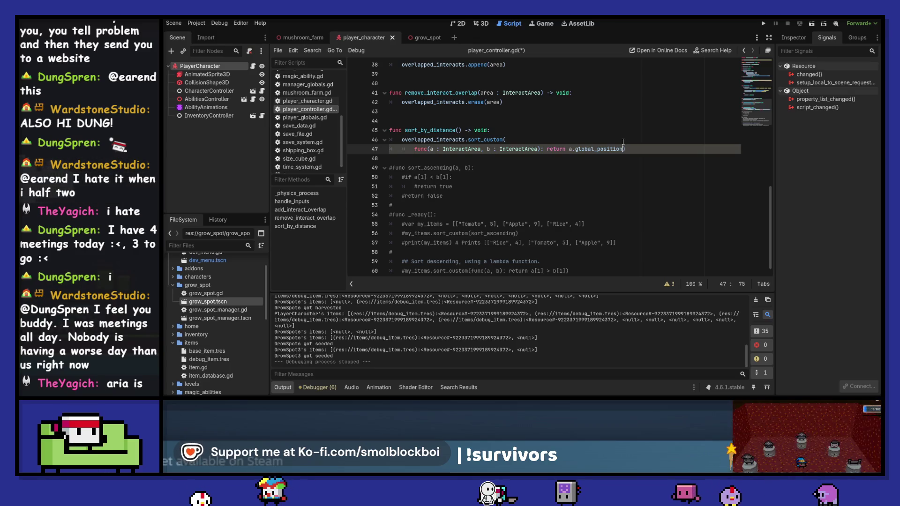
Step: Break the sort_custom lambda on line 47 so 'return' and the closing ')' each sit on their own line
key(Return)
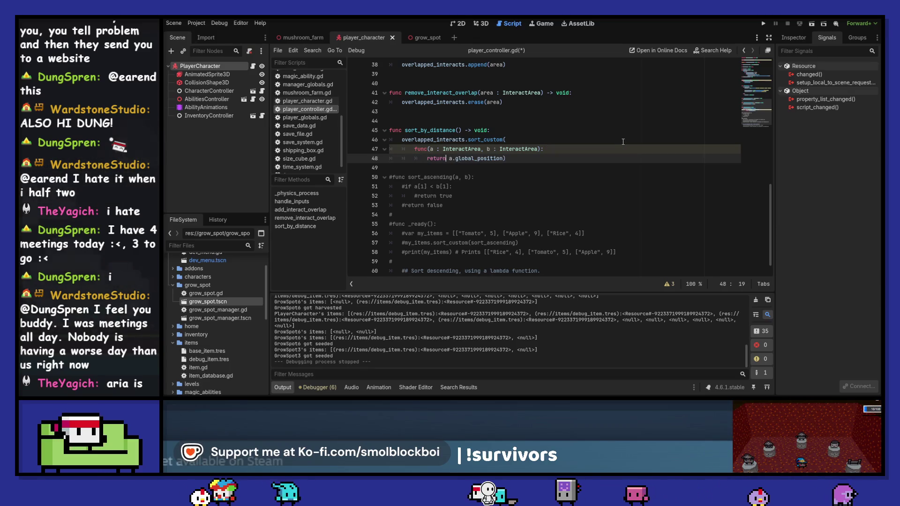
key(Right)
key(Right)
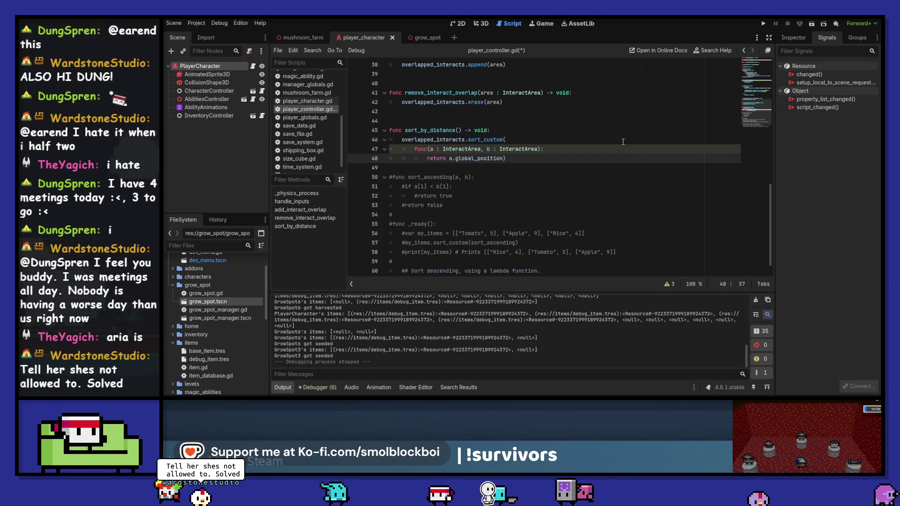
key(End)
key(Left)
key(Return)
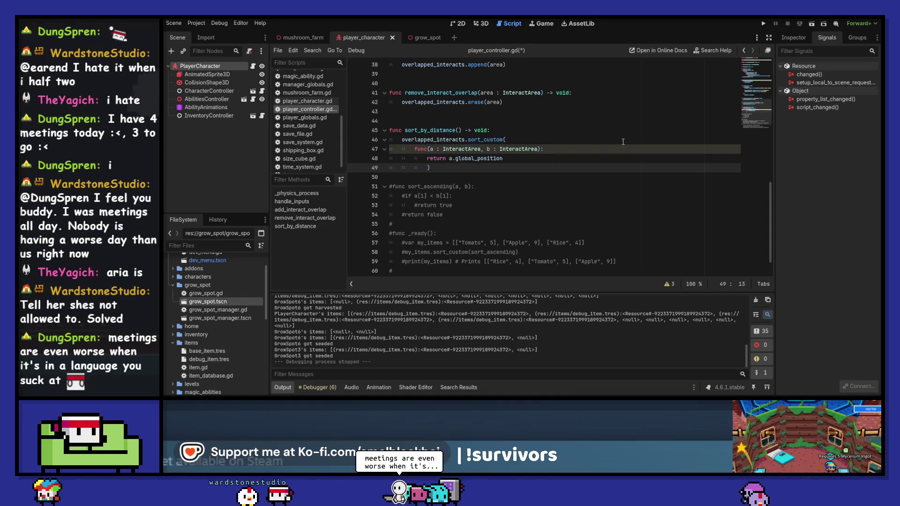
key(Up)
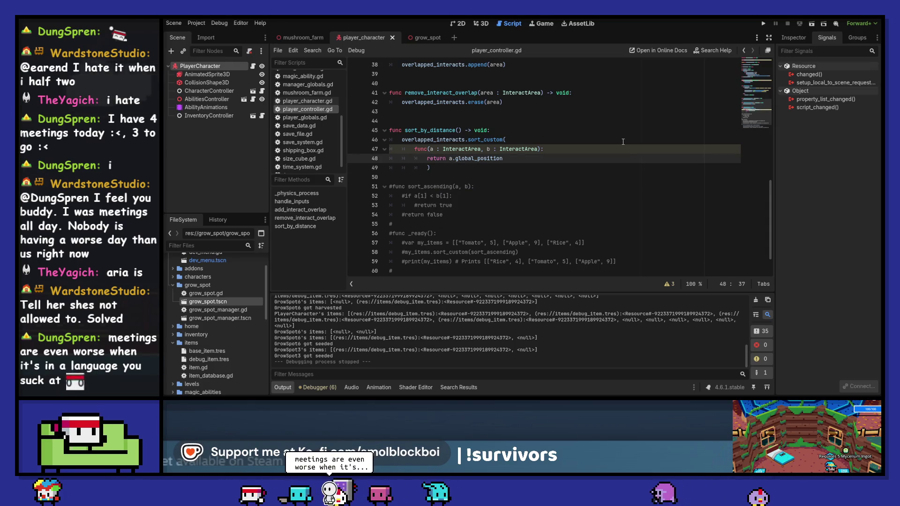
key(Left)
key(Left)
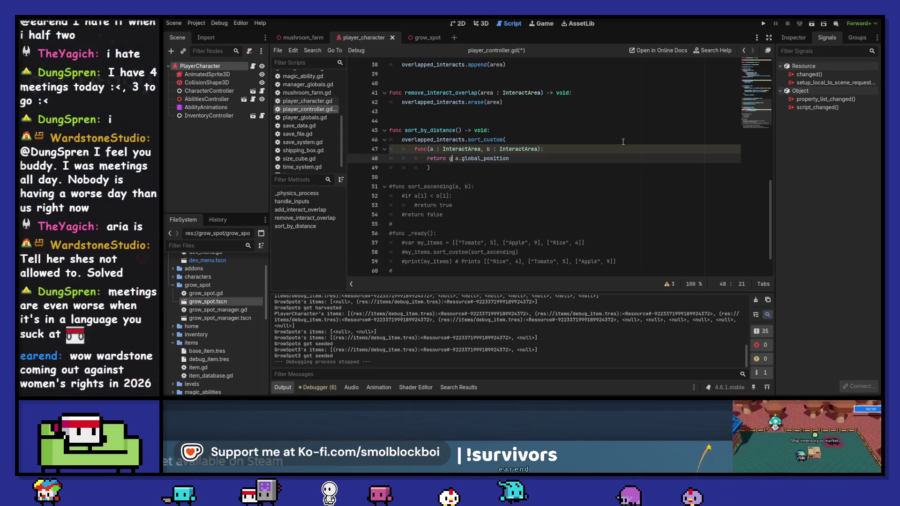
Step: Write get_parent().global_position - a.global_position as the lambda's return expression
text(global_p)
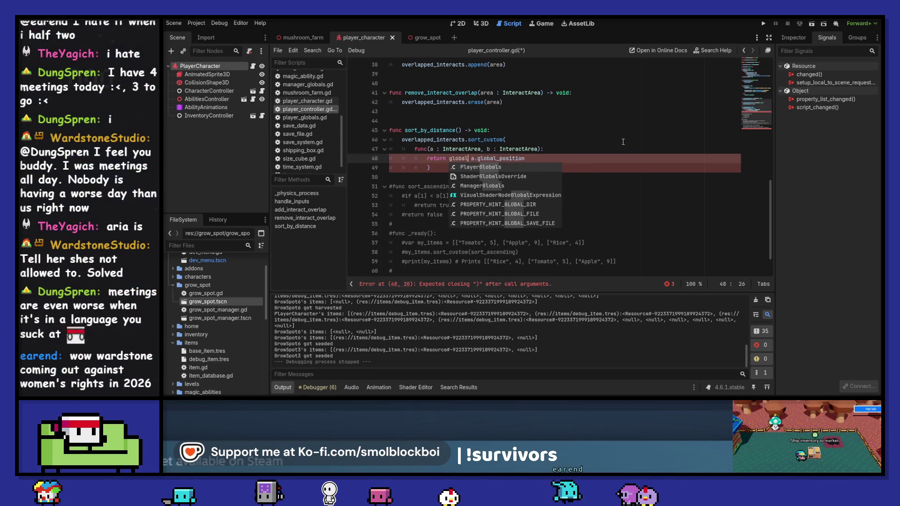
scroll(622, 142, up, 12)
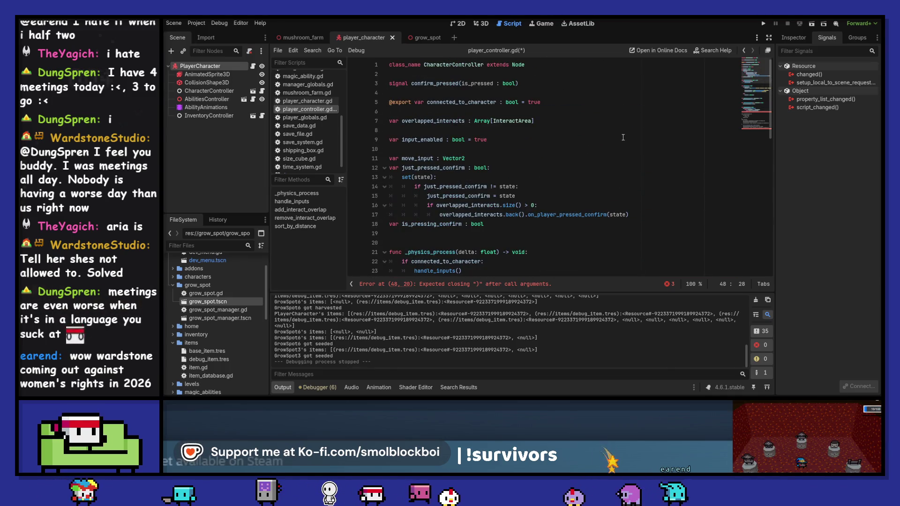
scroll(623, 137, down, 13)
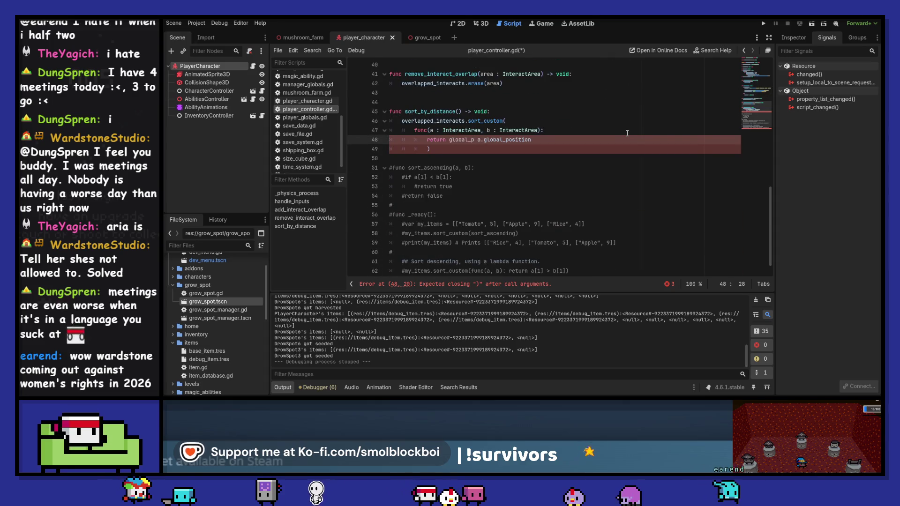
text(get_parent()
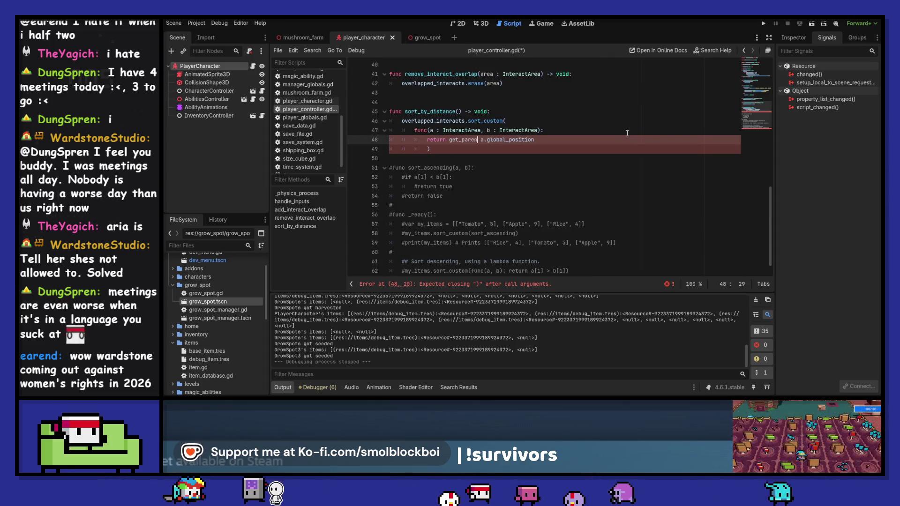
text().global)
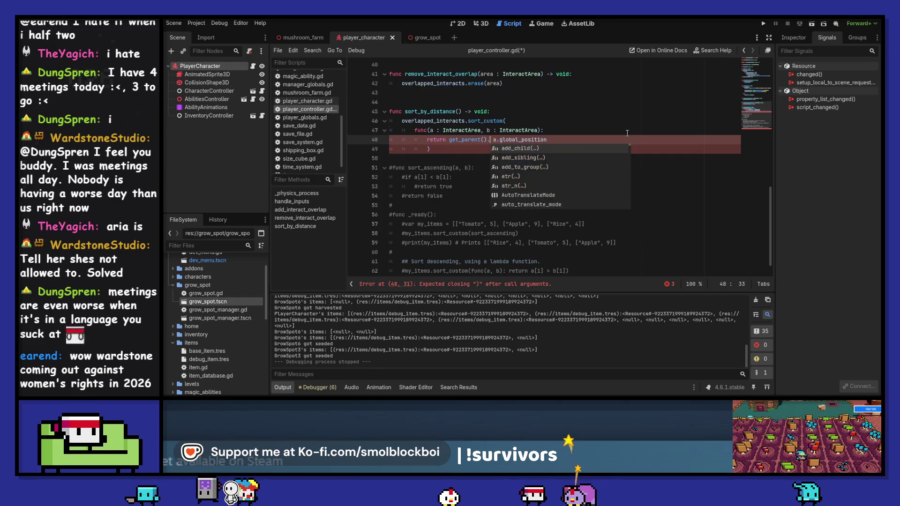
text(_po)
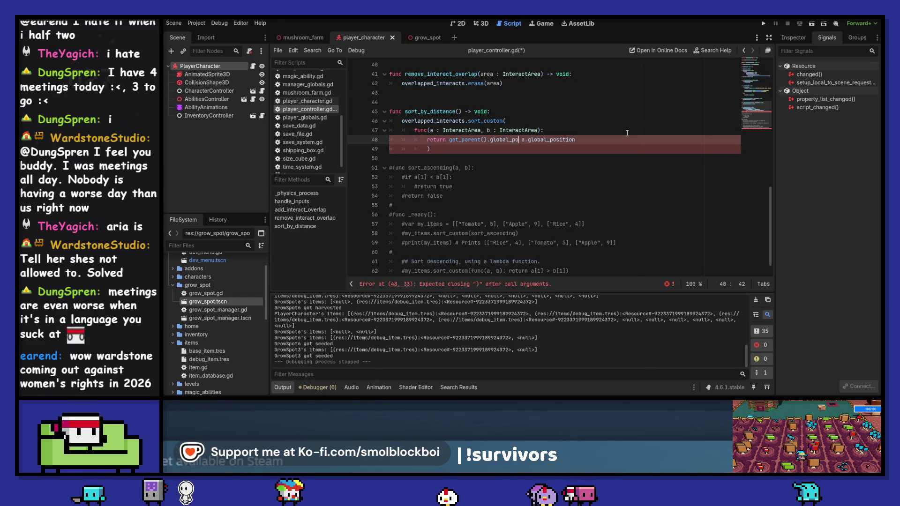
text(sition)
key(ctrl+Left)
key(ctrl+Left)
key(ctrl+Left)
key(ctrl+d)
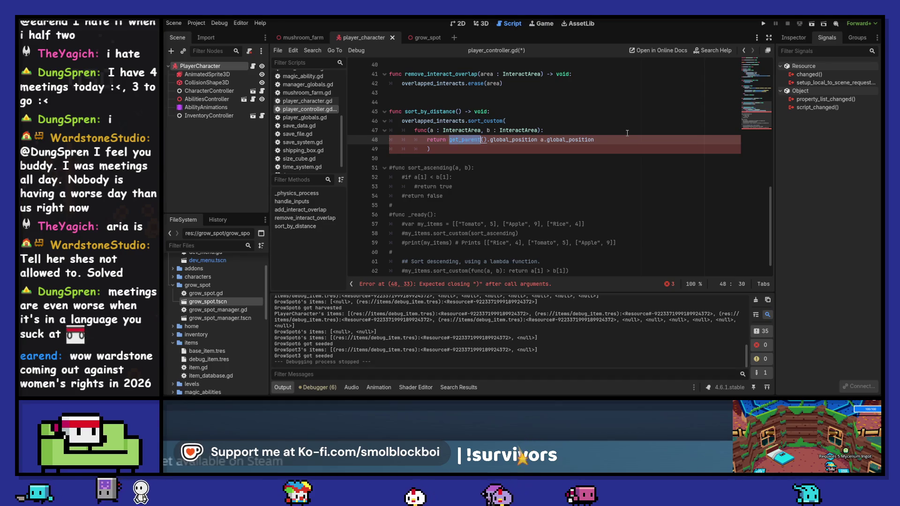
text(get_)
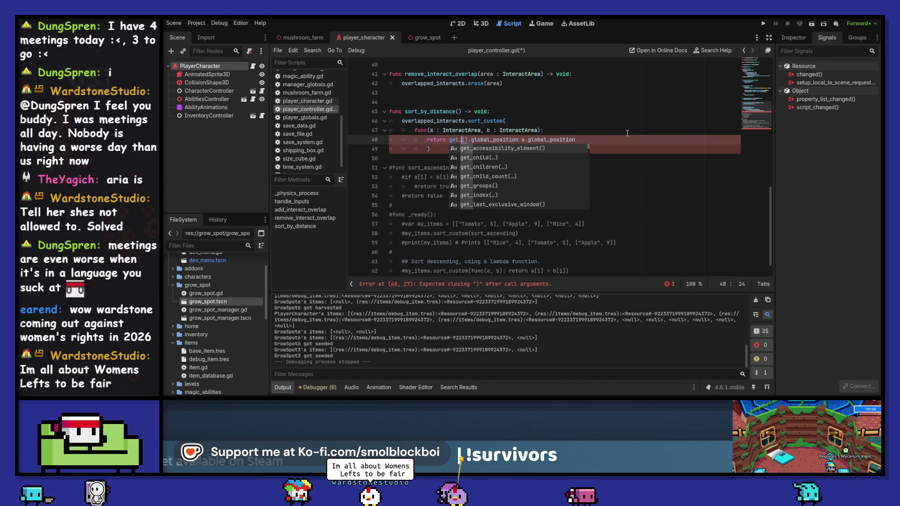
text(3d)
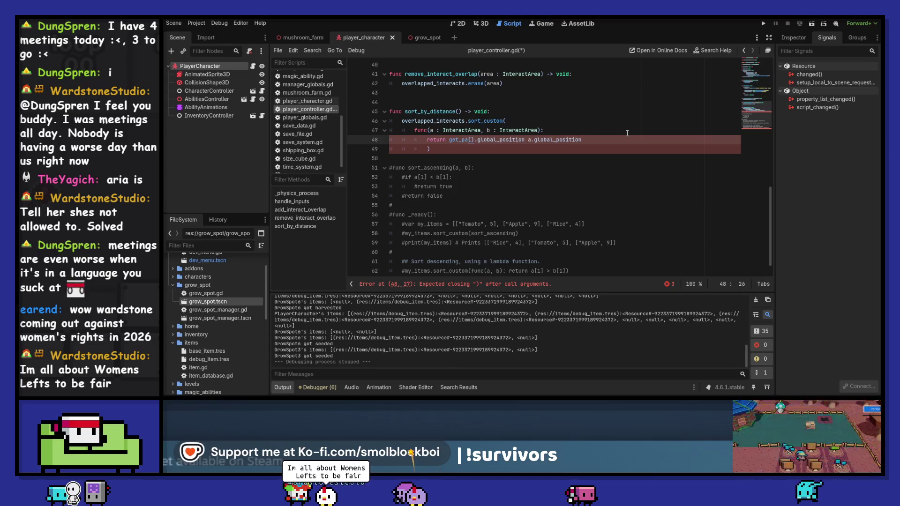
key(BackSpace)
text(paren)
key(Return)
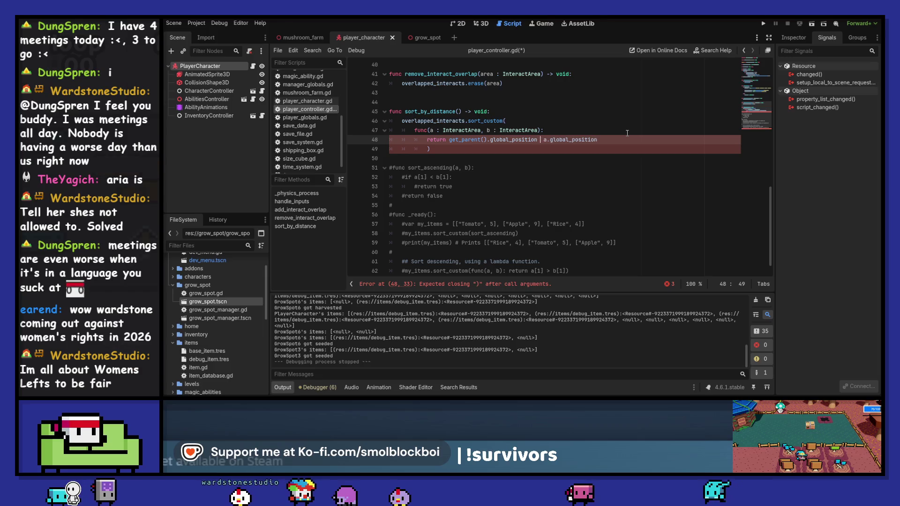
key(End)
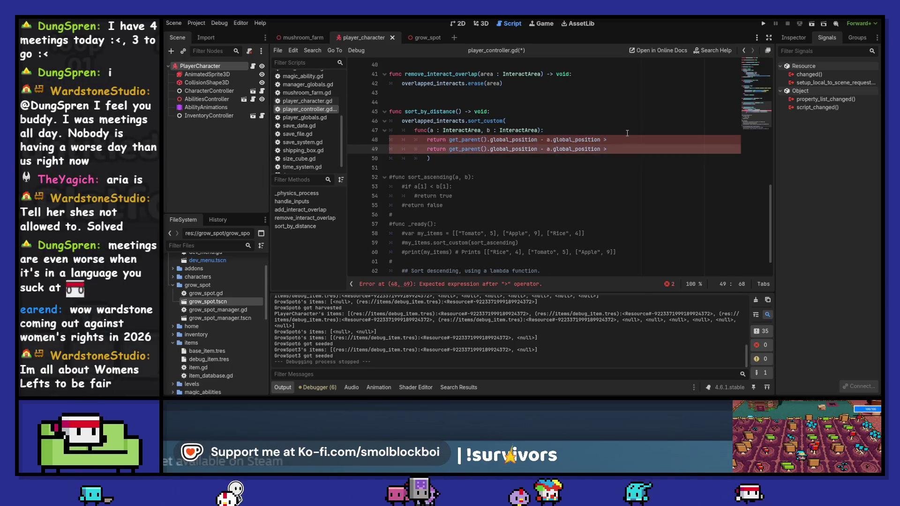
Step: Duplicate the offset expression after '>' and change its a to b
key(ctrl+shift+Left)
key(ctrl+shift+Left)
key(ctrl+shift+Left)
key(ctrl+c)
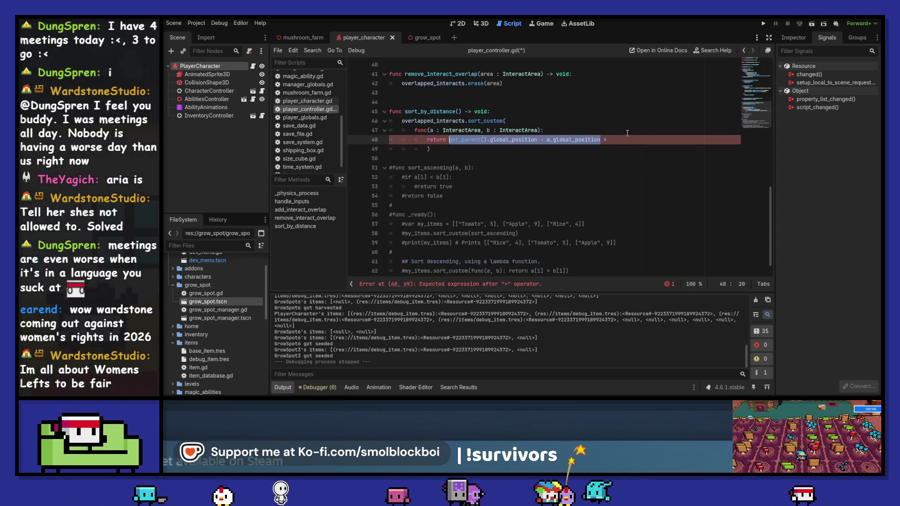
key(End)
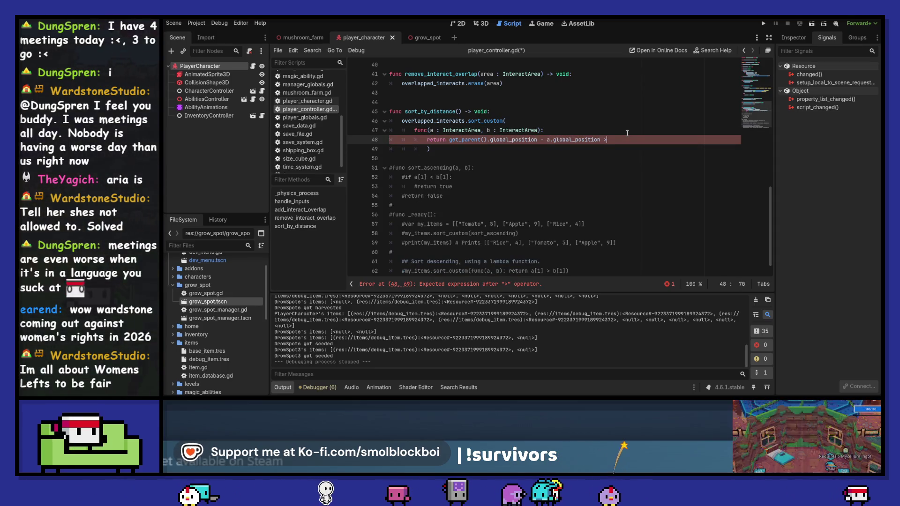
key(Right)
key(Left)
key(ctrl+v)
key(ctrl+Left)
key(ctrl+Left)
key(ctrl+Left)
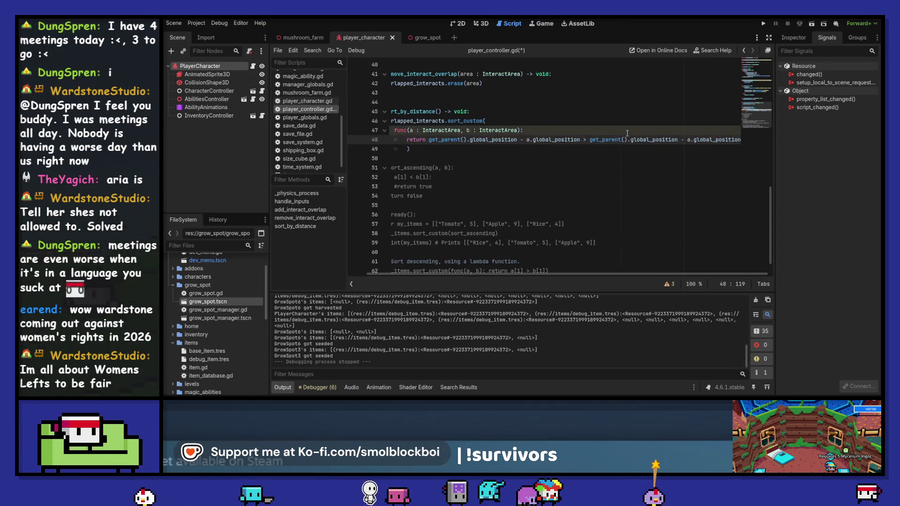
key(BackSpace)
text(b)
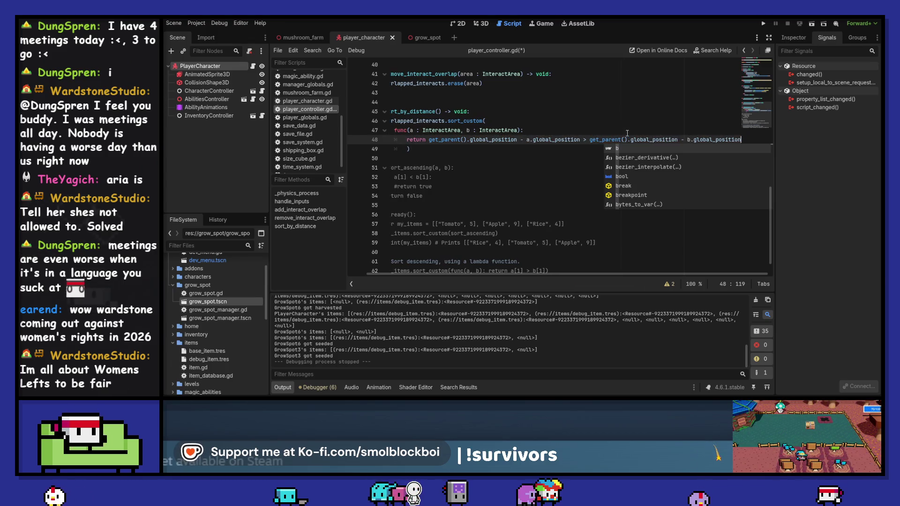
key(Right)
key(Left)
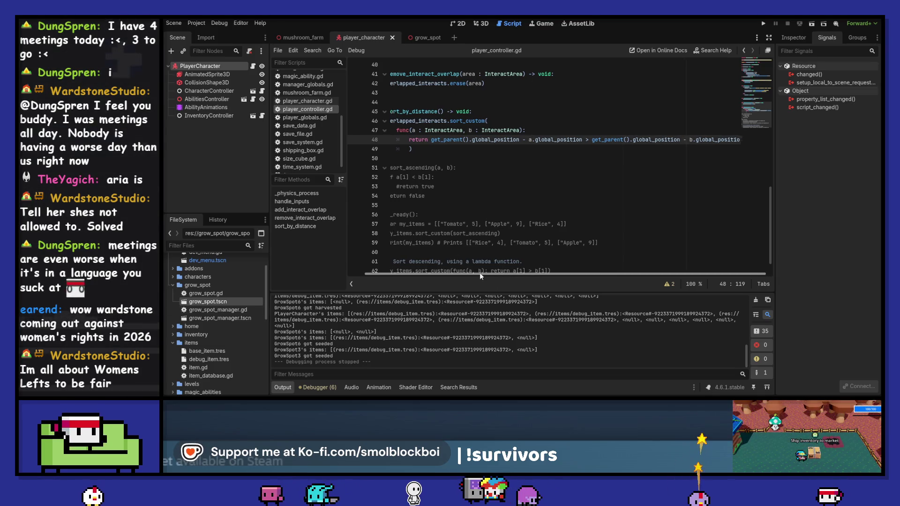
scroll(406, 271, left, 3)
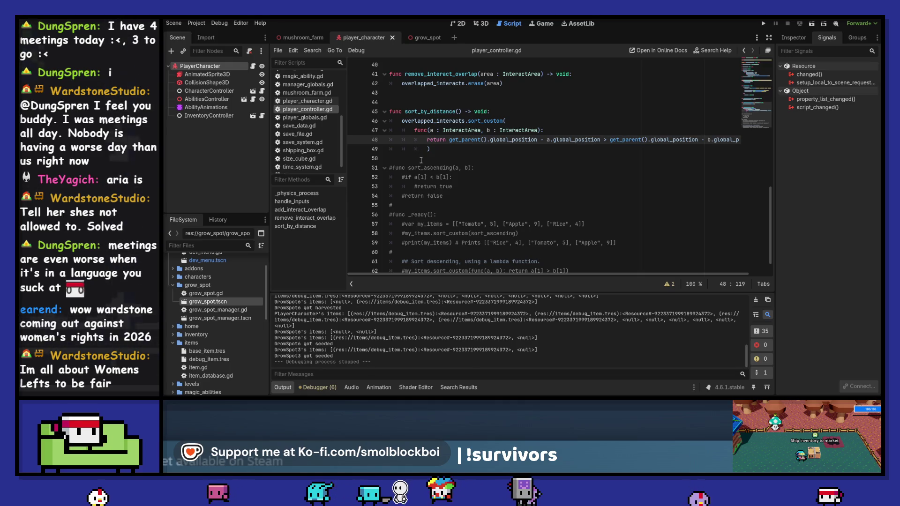
drag(421, 112, 430, 112)
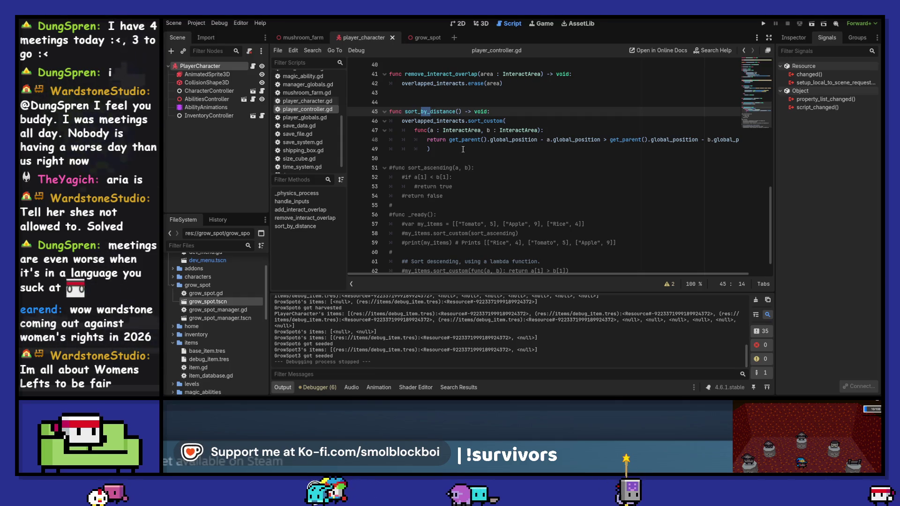
Step: Rename the function to sort_distance with a : InteractArea and b : InteractArea parameters
key(BackSpace)
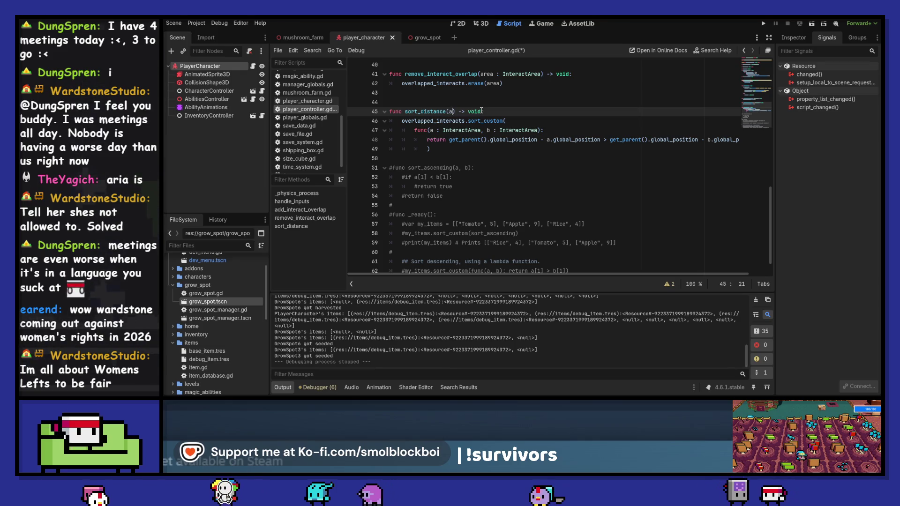
text(a :)
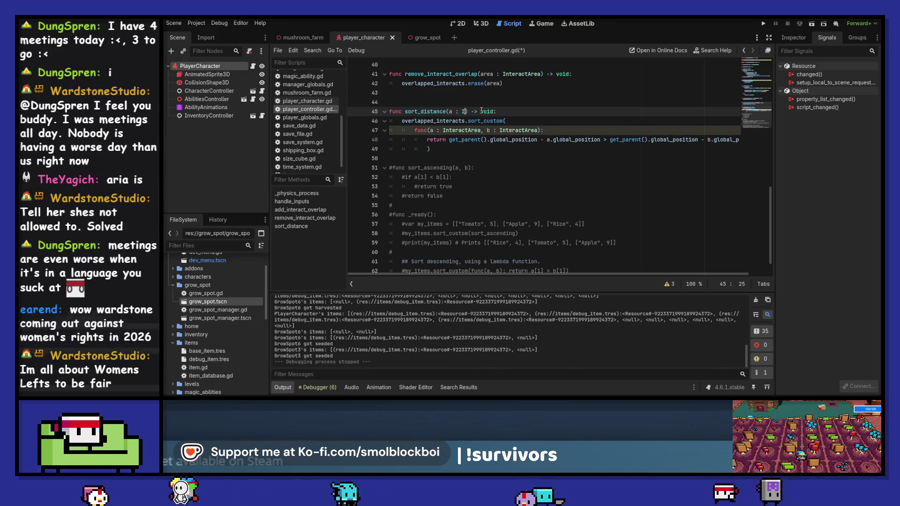
text( InteractArea, b : InteractArea)
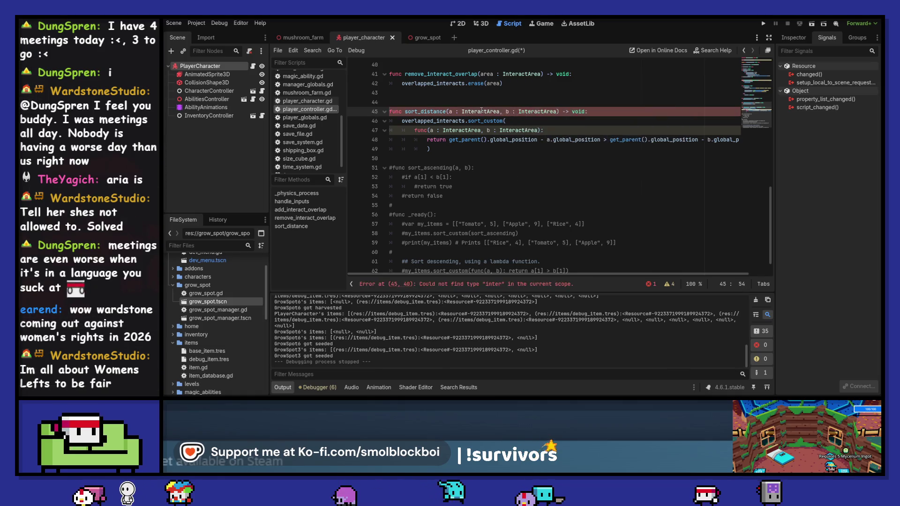
key(Return)
Step: Paste the offset comparison as the function body and delete the old sort_custom lambda block
key(Down)
key(Down)
key(Down)
key(ctrl+Left)
key(ctrl+Left)
key(ctrl+Left)
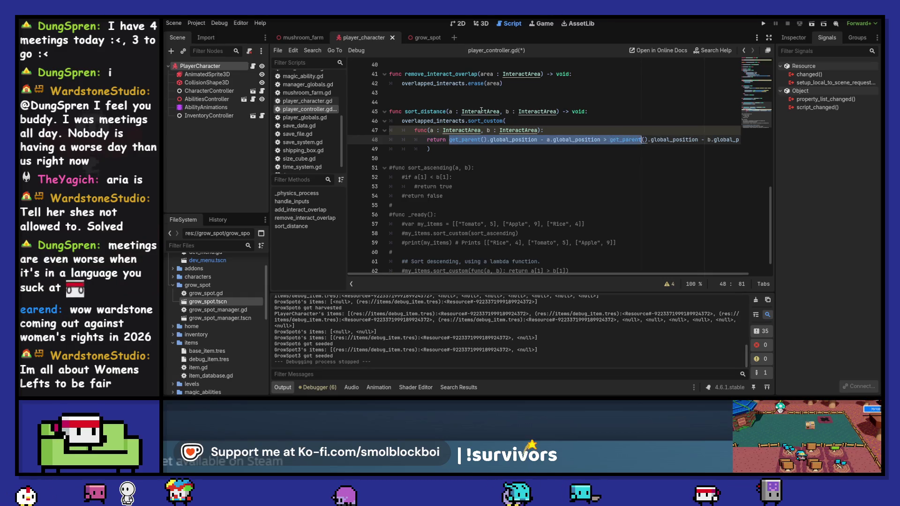
key(ctrl+shift+Right)
key(ctrl+shift+Right)
key(ctrl+shift+Right)
key(ctrl+c)
key(Up)
key(Up)
key(Up)
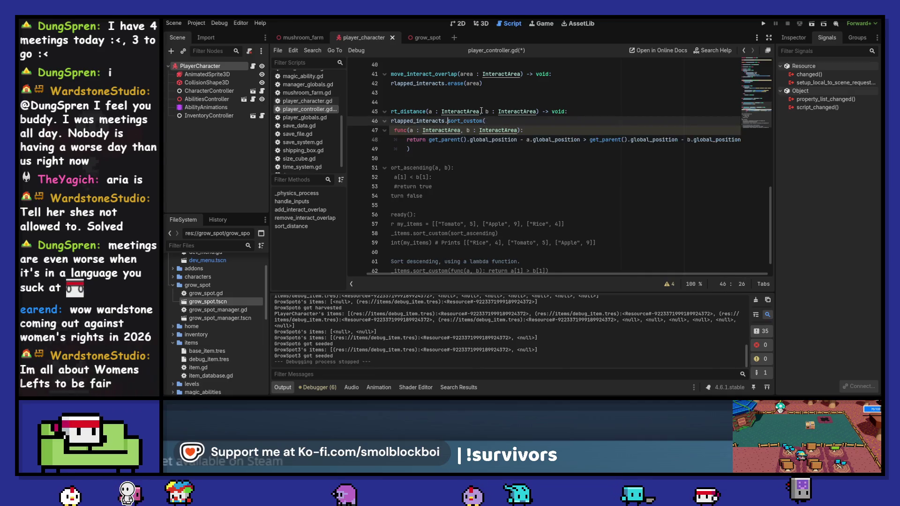
key(End)
key(Return)
key(ctrl+v)
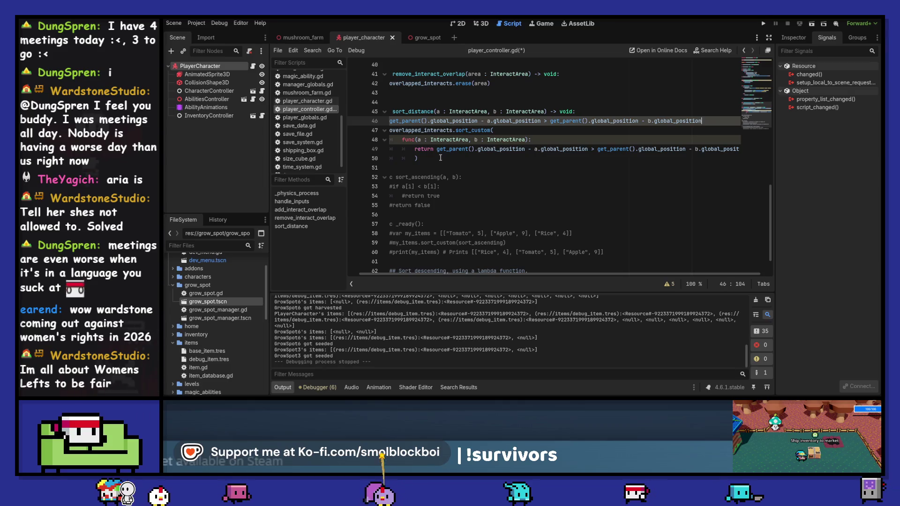
drag(441, 159, 390, 131)
key(BackSpace)
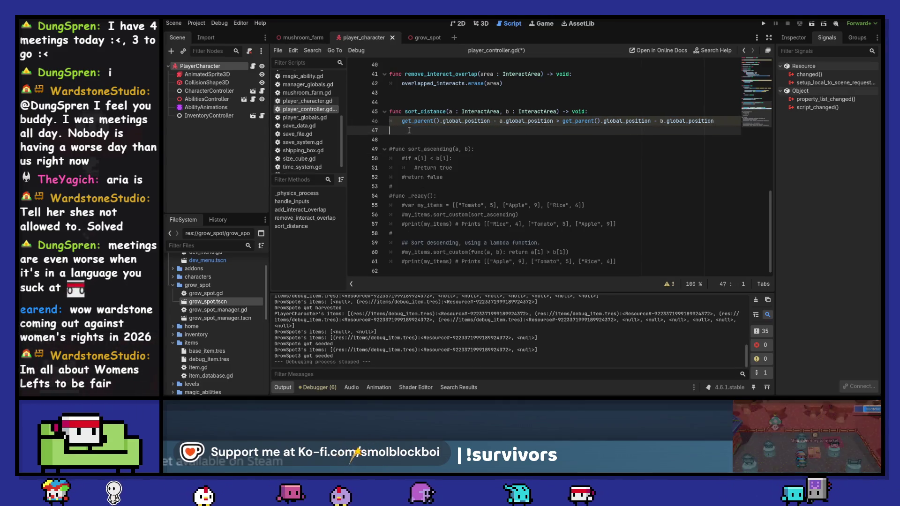
Step: Turn the comparison into 'if (...) > (...):' with each distance expression in parentheses
key(Tab)
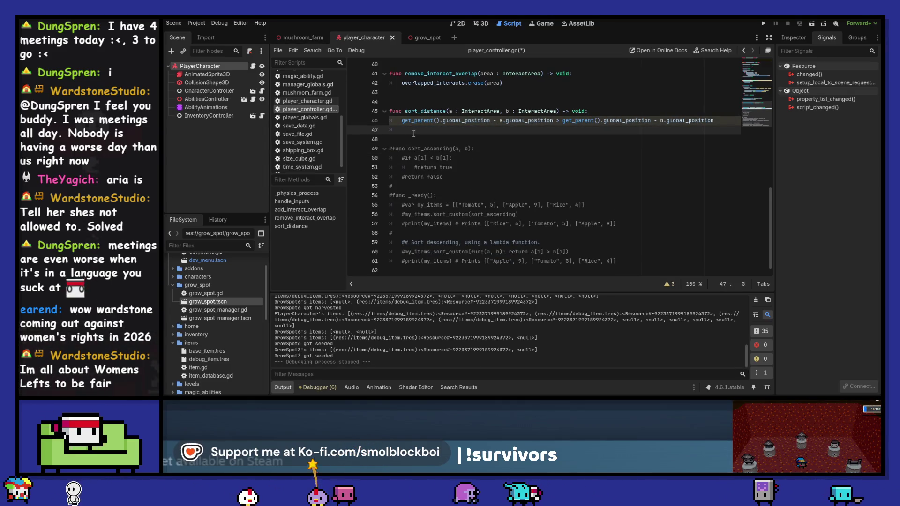
key(Up)
text(if)
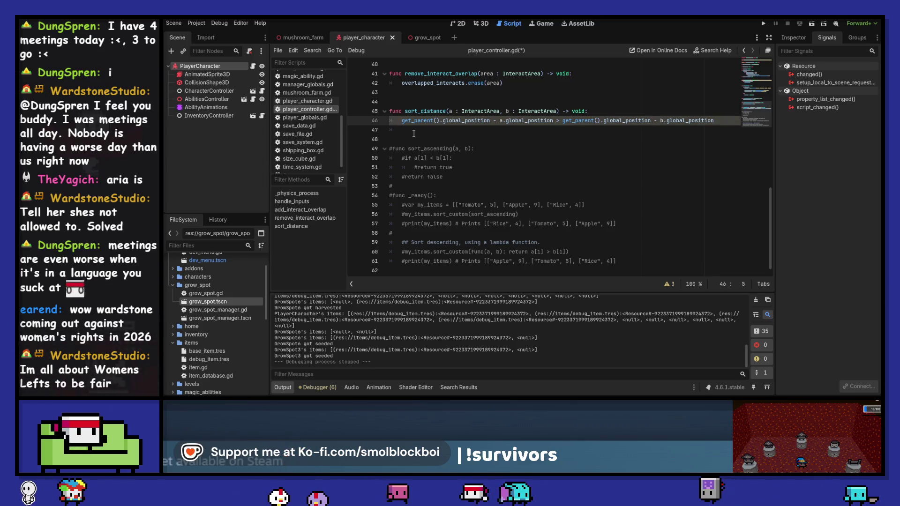
key(ctrl+Right)
key(ctrl+Right)
key(ctrl+Right)
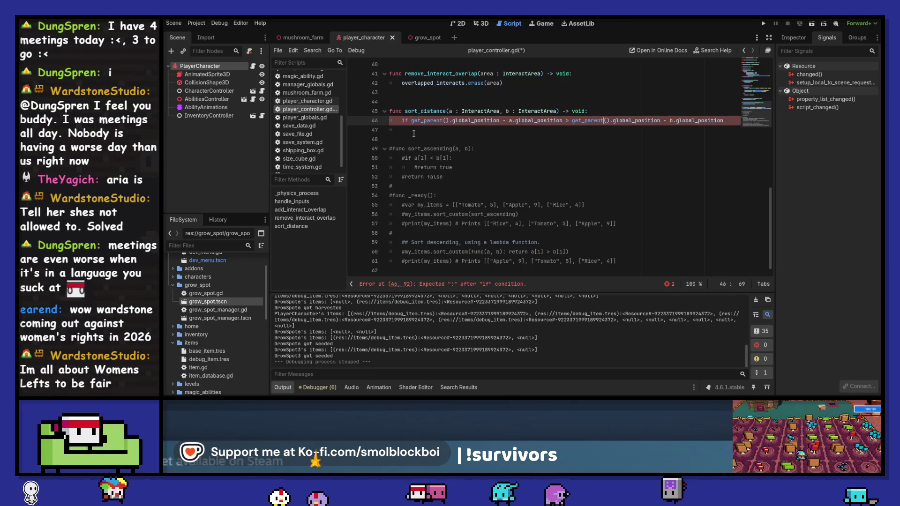
key(ctrl+shift+Right)
key(ctrl+shift+Right)
key(ctrl+shift+Right)
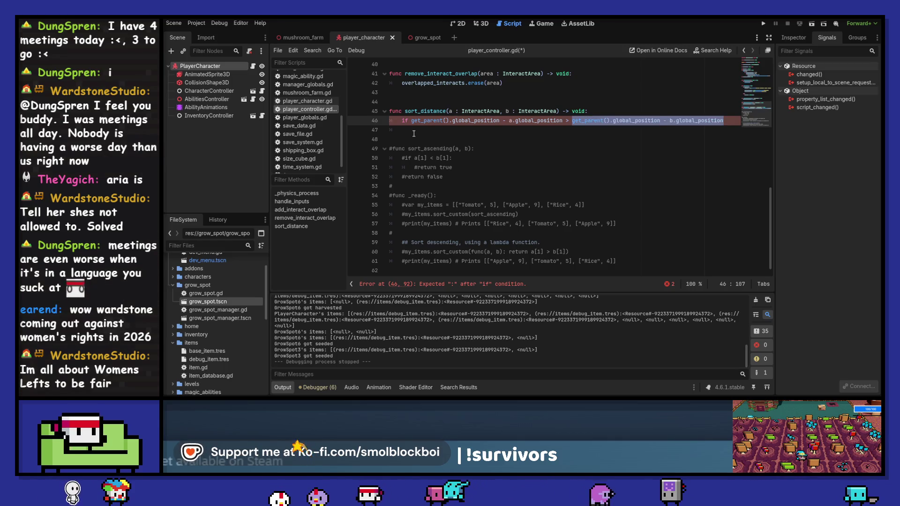
text(()
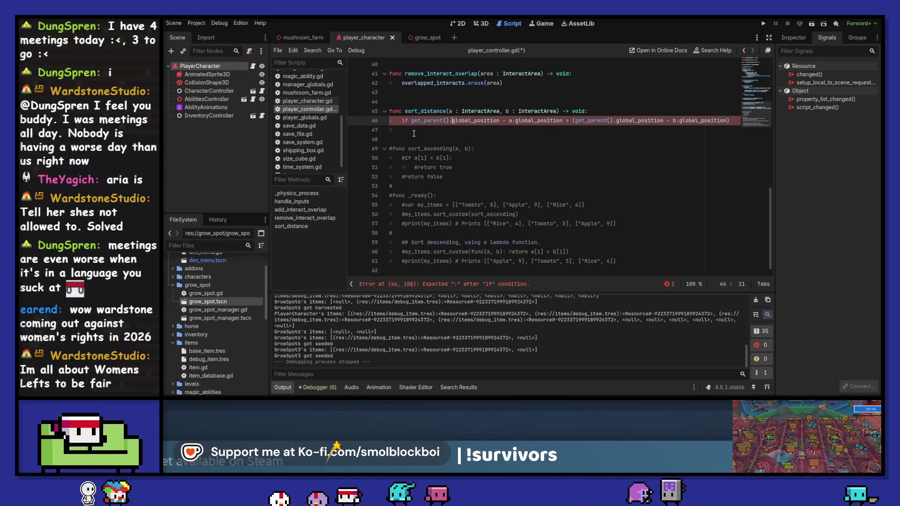
key(Left)
key(ctrl+shift+Left)
key(ctrl+shift+Left)
key(ctrl+shift+Left)
text(()
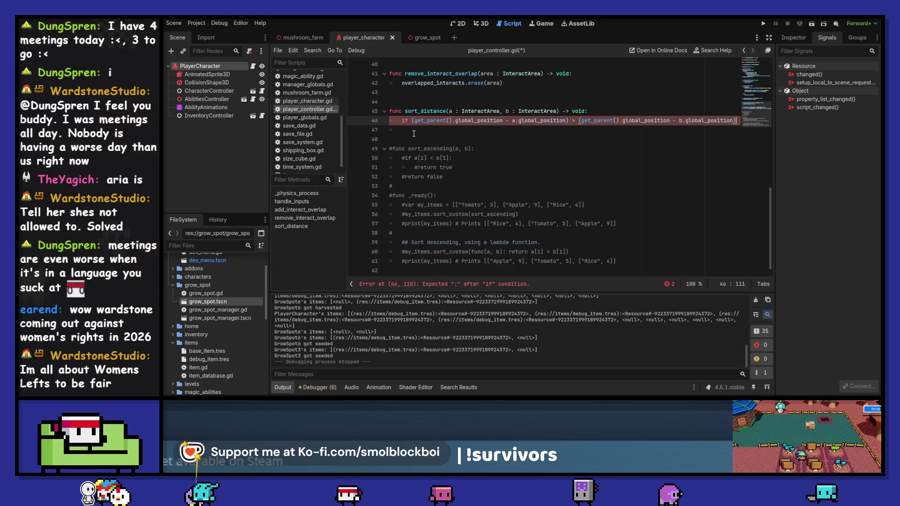
text(:)
key(Return)
Step: Add 'return true' in the if body and an 'else:' branch returning false
text(return)
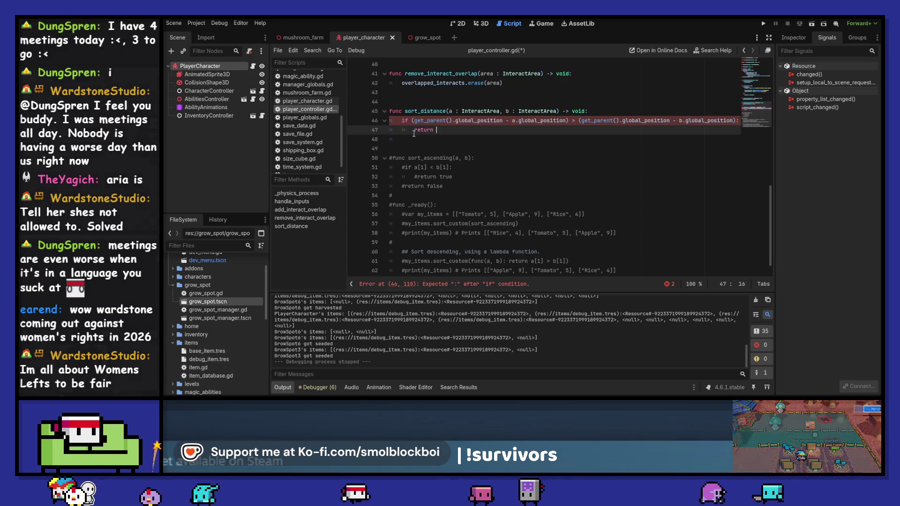
text( true)
key(Return)
text(else:)
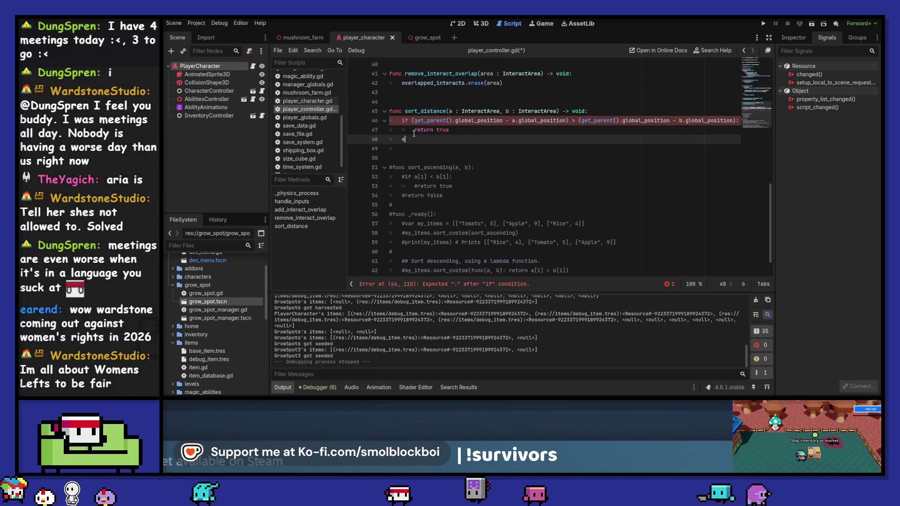
key(Return)
text(return fa)
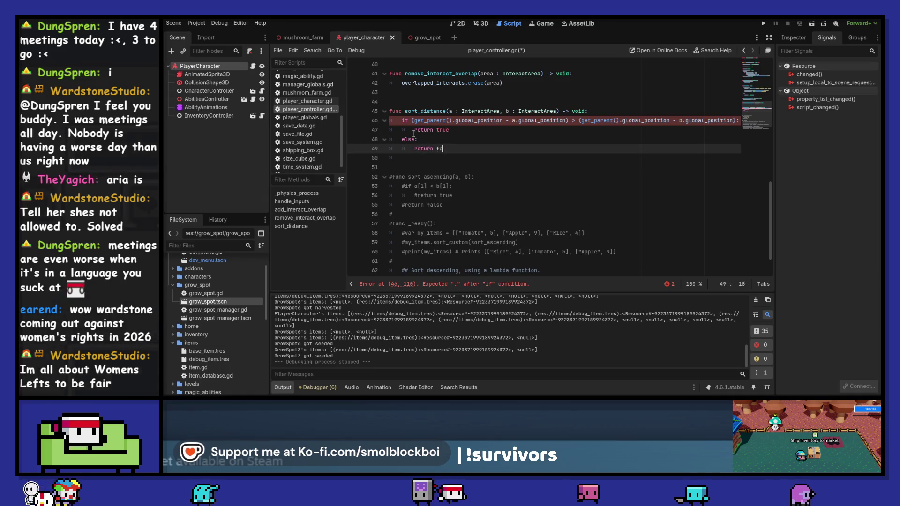
text(lse)
Step: Change sort_distance's return type from void to bool
click(499, 111)
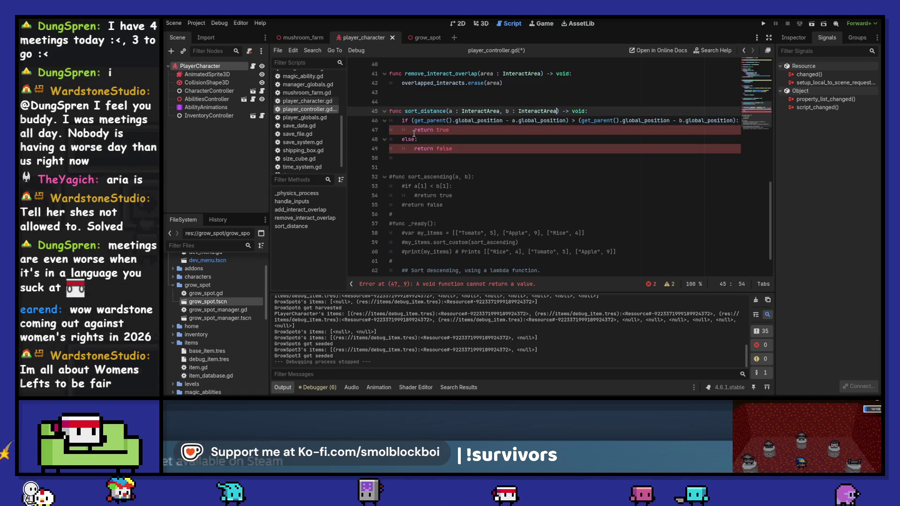
text(boo)
key(BackSpace)
key(BackSpace)
key(BackSpace)
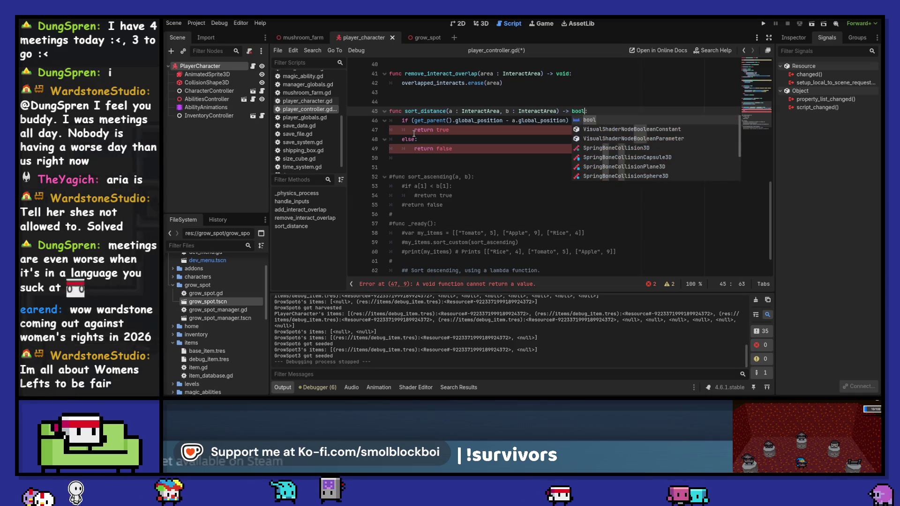
text(bool)
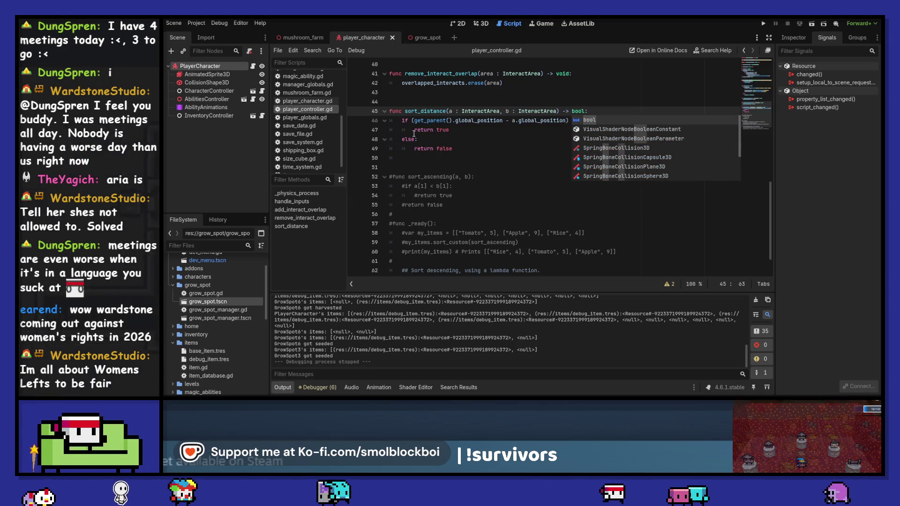
click(535, 130)
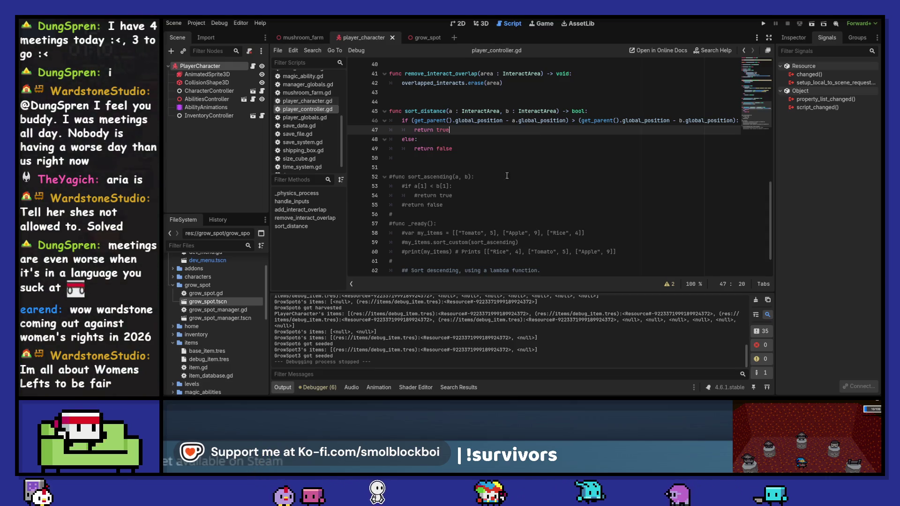
drag(441, 213, 389, 176)
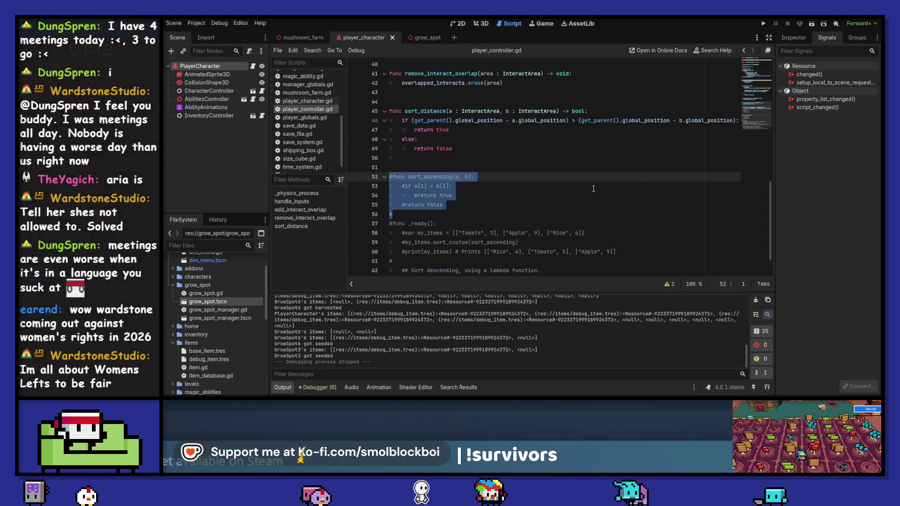
Step: Delete the commented sort_ascending example
key(BackSpace)
key(BackSpace)
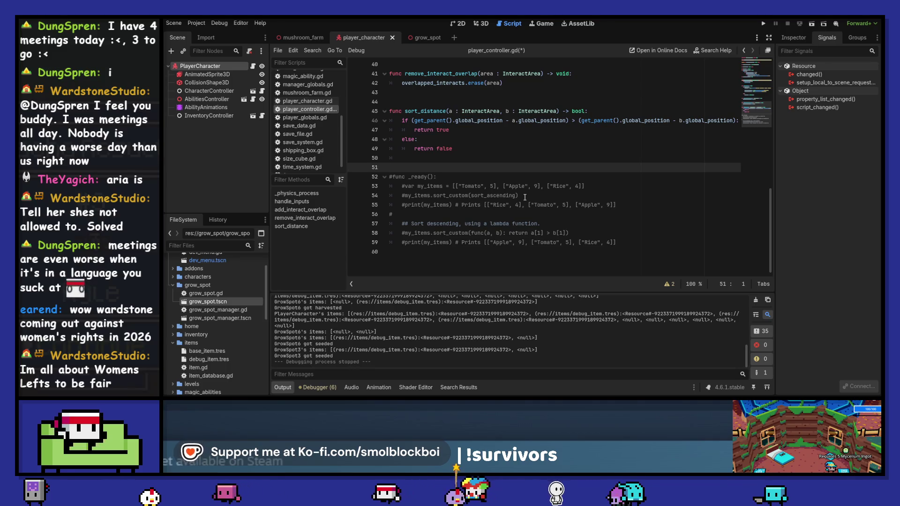
scroll(525, 197, up, 6)
scroll(525, 197, up, 7)
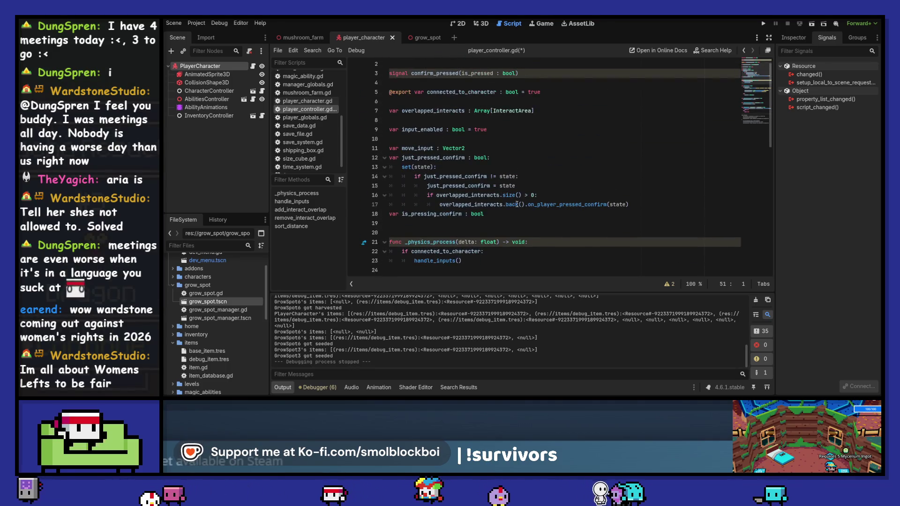
Step: Add overlapped_interacts.sort_custom(sort_distance) on a new line after the size() > 0 check
click(475, 196)
click(549, 195)
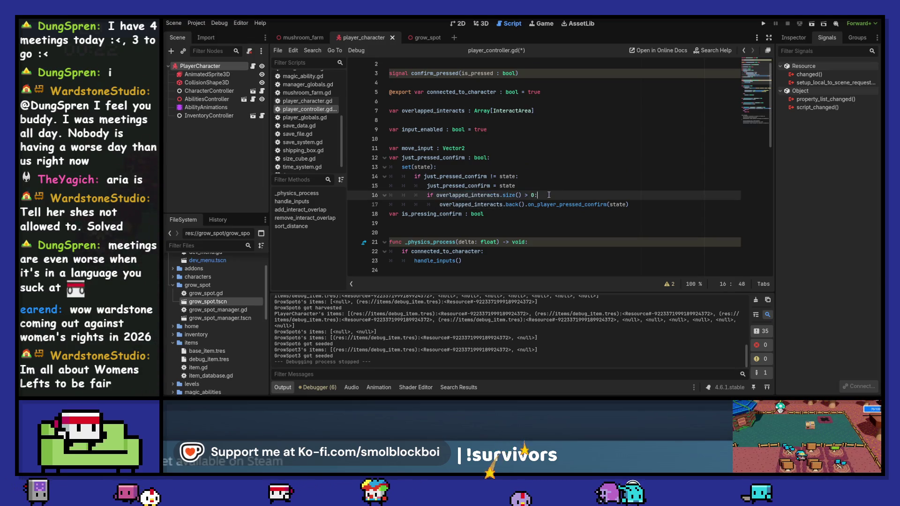
key(Return)
text(overlapped_interacts.sor)
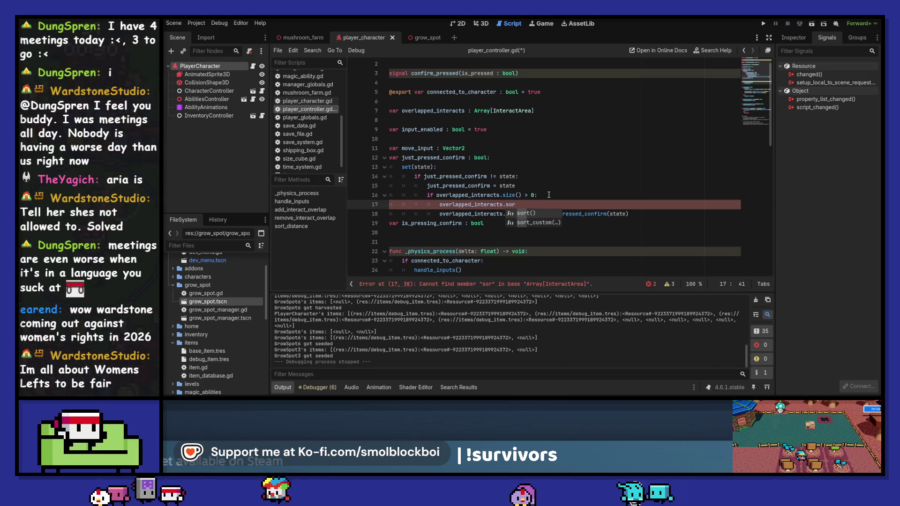
scroll(549, 194, down, 10)
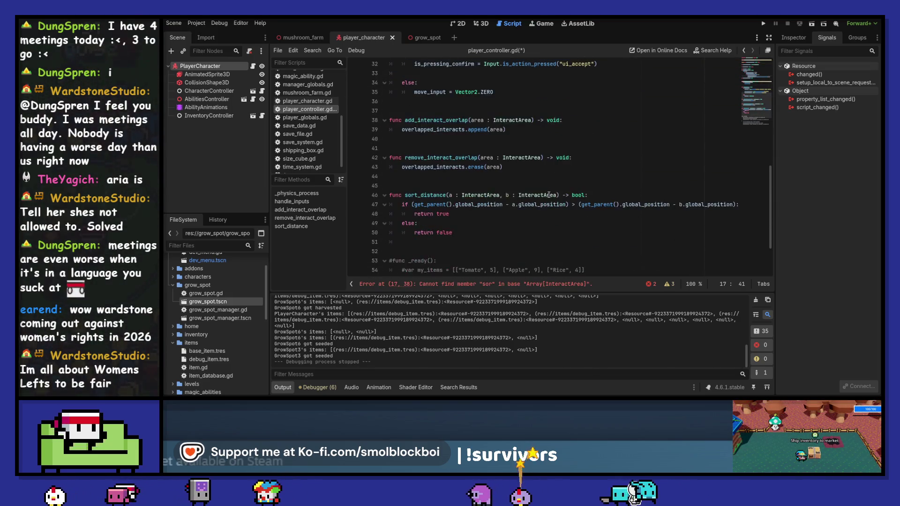
scroll(549, 195, down, 2)
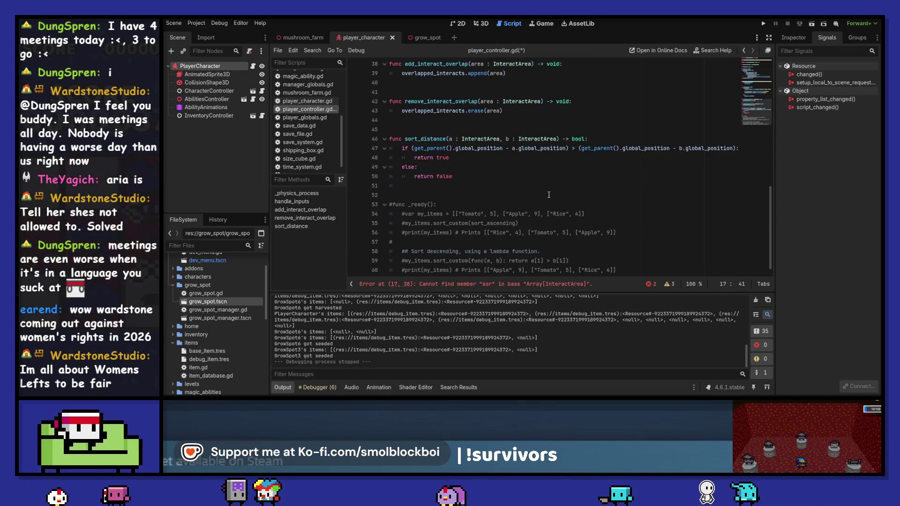
scroll(549, 195, up, 10)
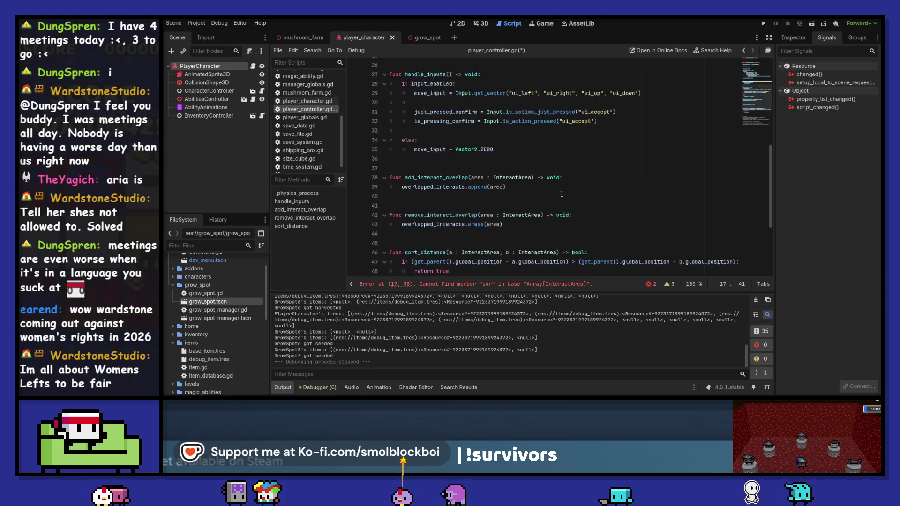
text(t_custom()
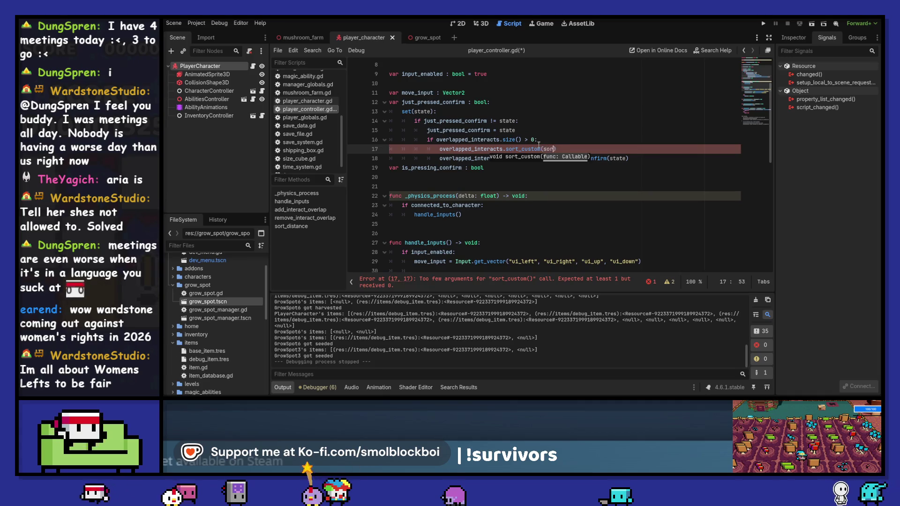
text(sort_distance)
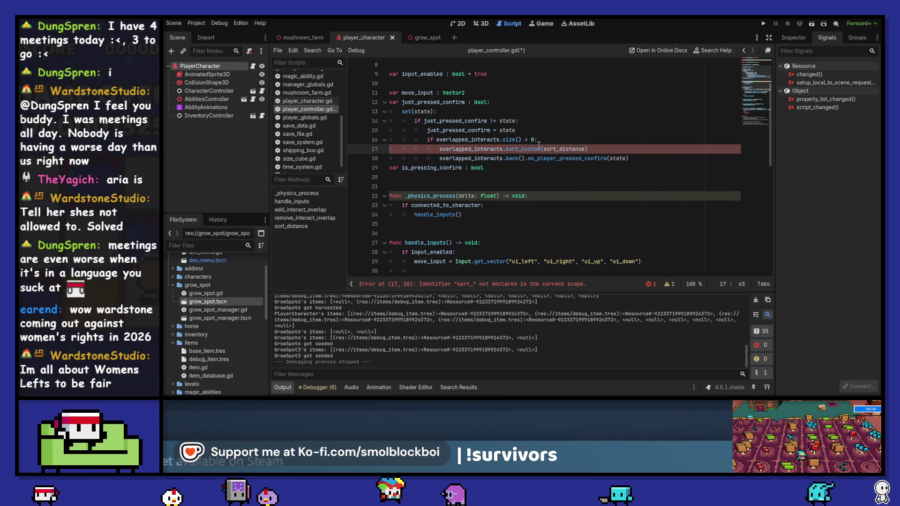
key(Return)
scroll(529, 137, down, 1)
scroll(529, 138, down, 9)
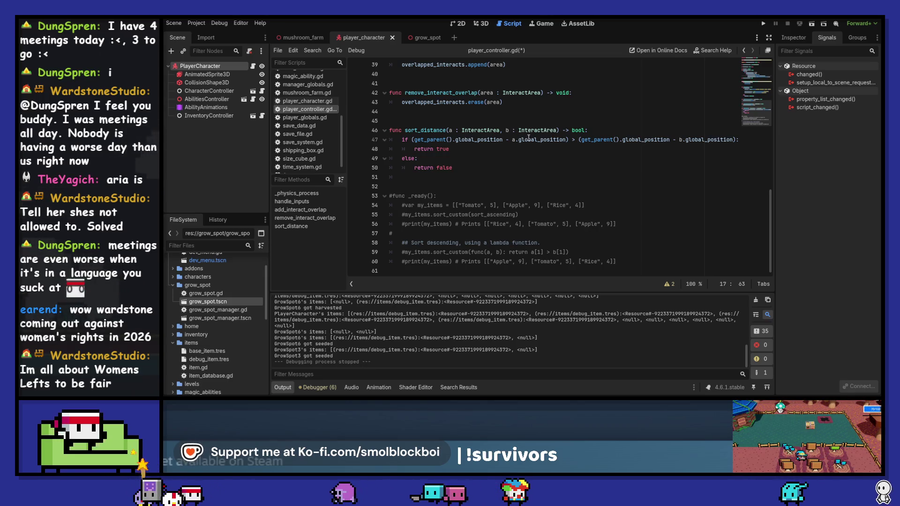
Step: Delete the commented _ready example, add a '#Sorting functions' comment above sort_distance, and save
drag(413, 274, 372, 176)
key(BackSpace)
key(BackSpace)
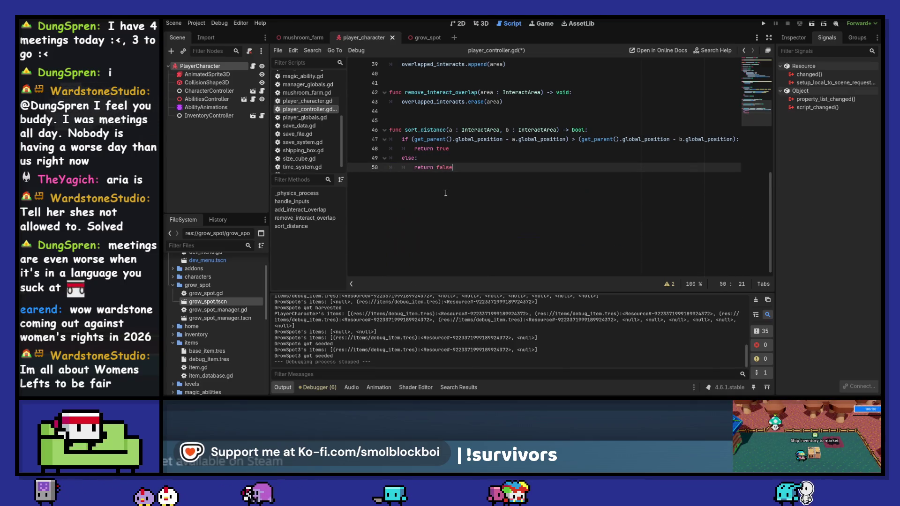
click(433, 223)
text(#)
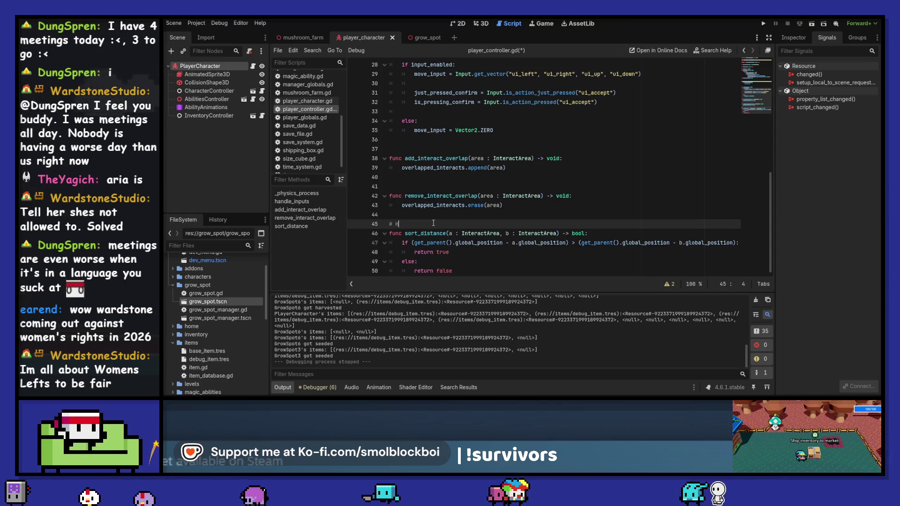
text(H)
text(er)
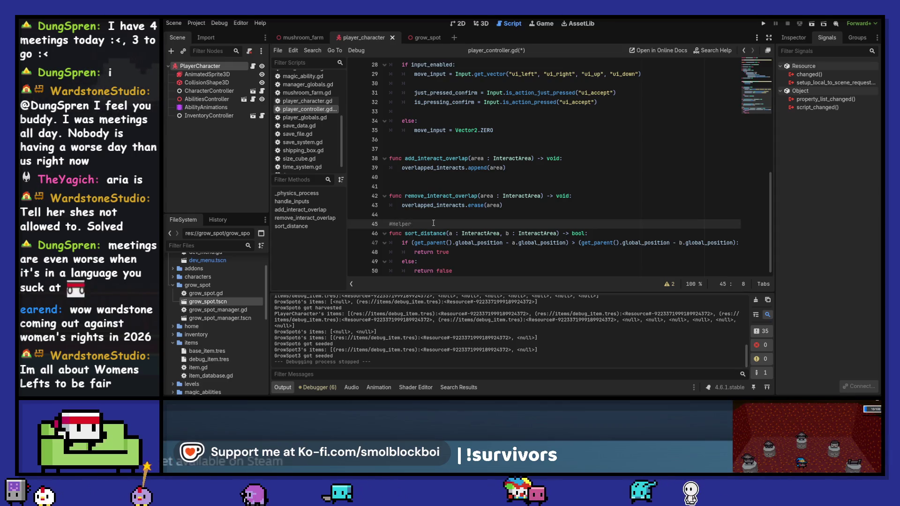
text(S)
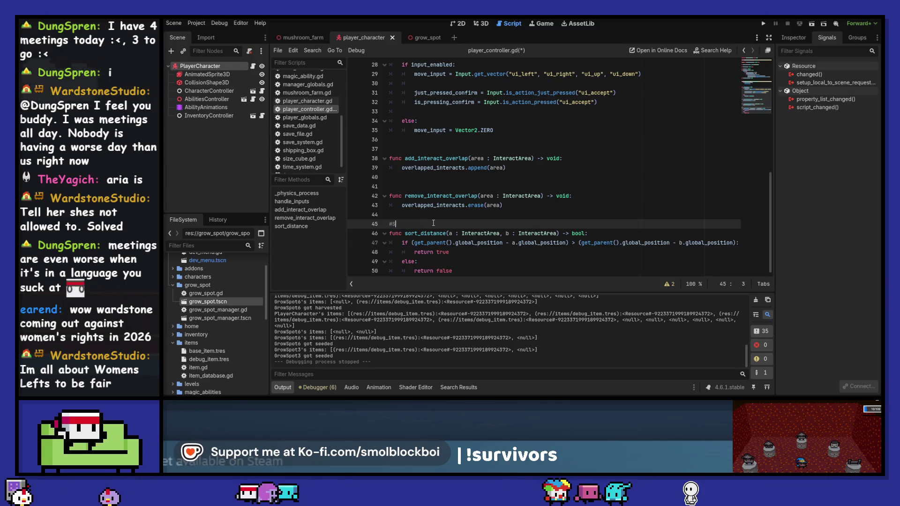
text(orting functions)
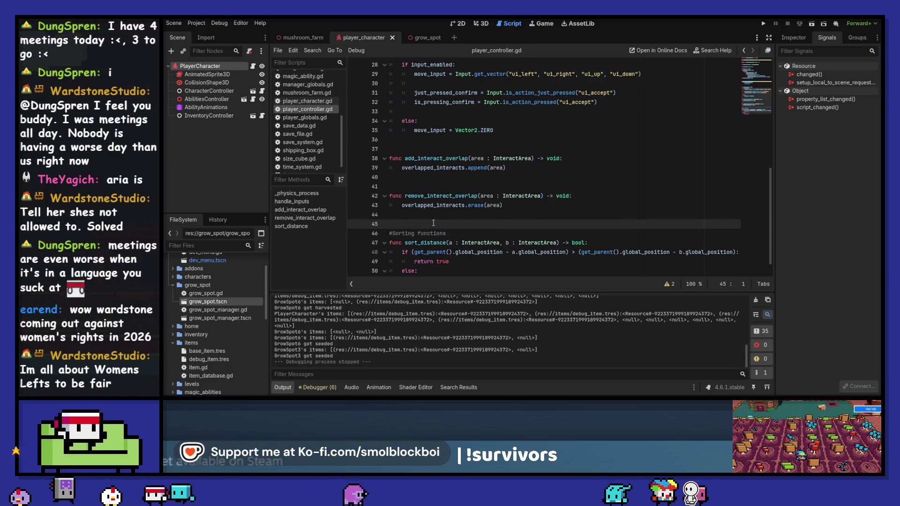
key(ctrl+s)
scroll(483, 187, up, 5)
scroll(535, 198, down, 1)
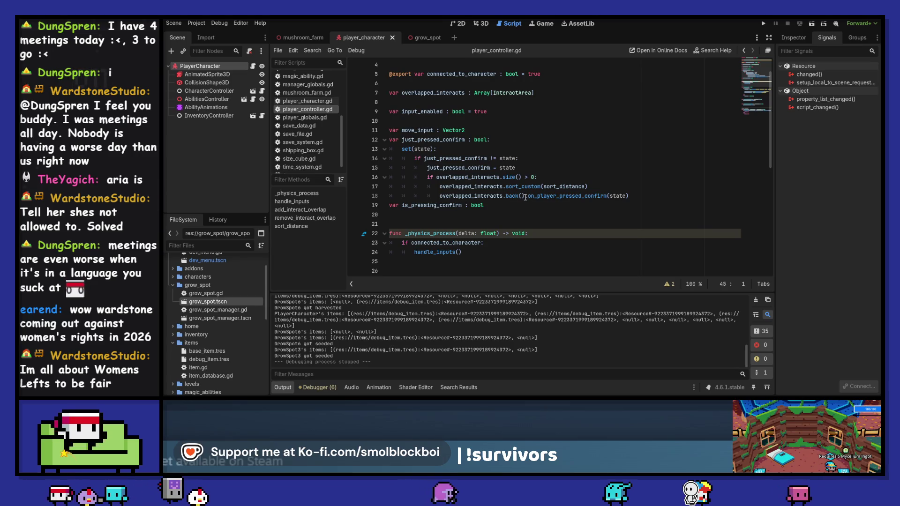
Step: Replace back() with front() in the confirm setter, save, and run the game
drag(525, 197, 506, 197)
text(fron)
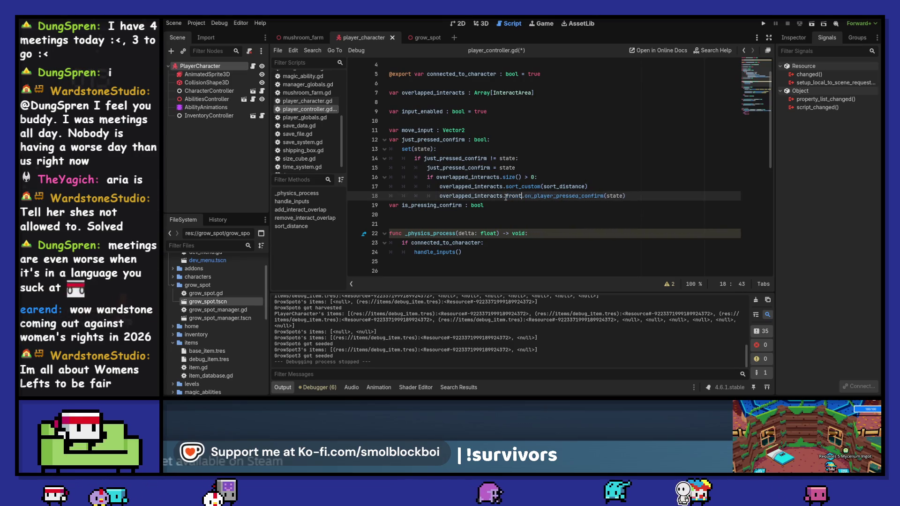
text(t)
key(Return)
key(ctrl+s)
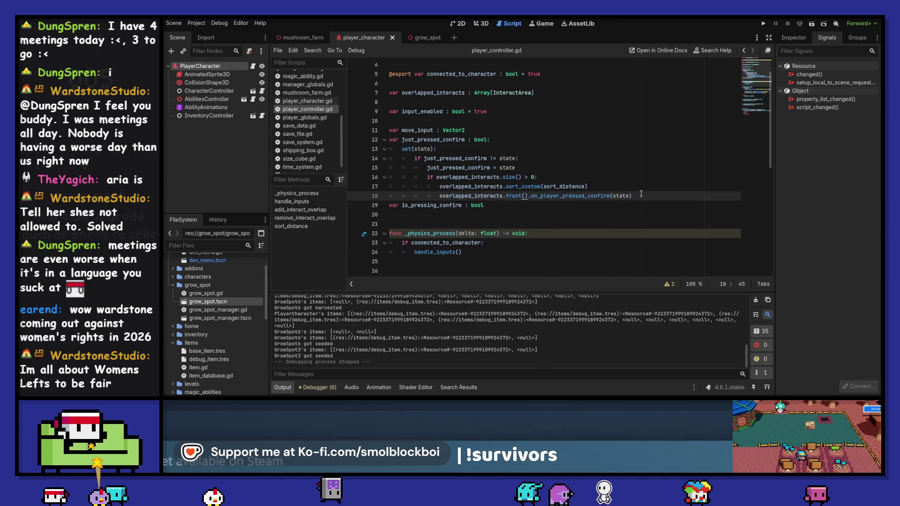
key(F5)
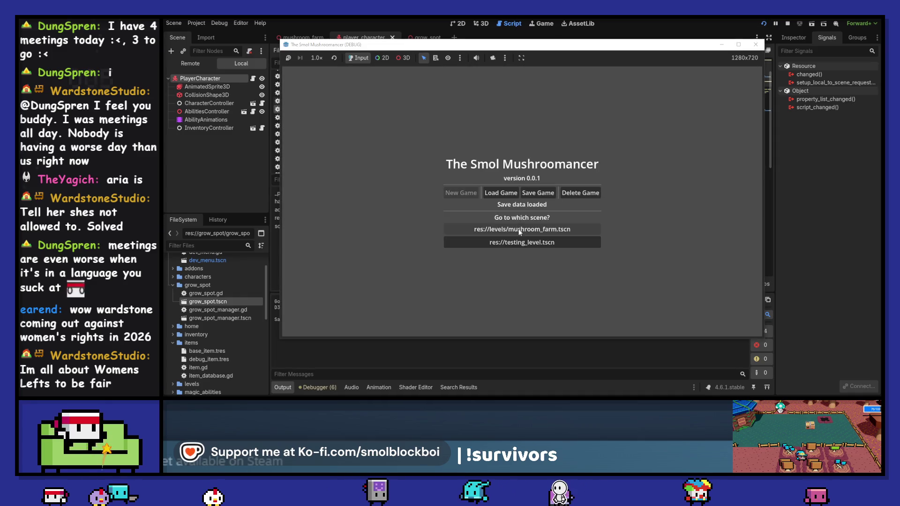
Step: Load the mushroom_farm level, harvest the crop at GrowSpot3, then close the game
click(519, 232)
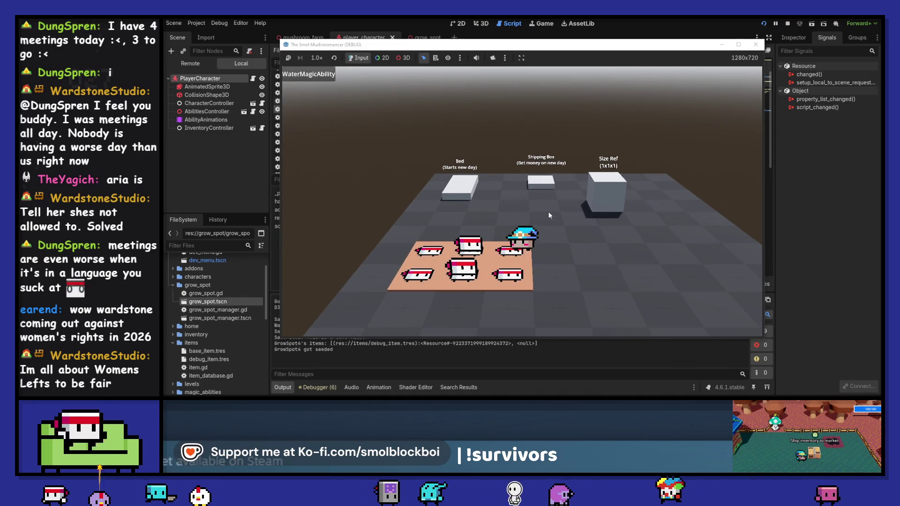
key(a)
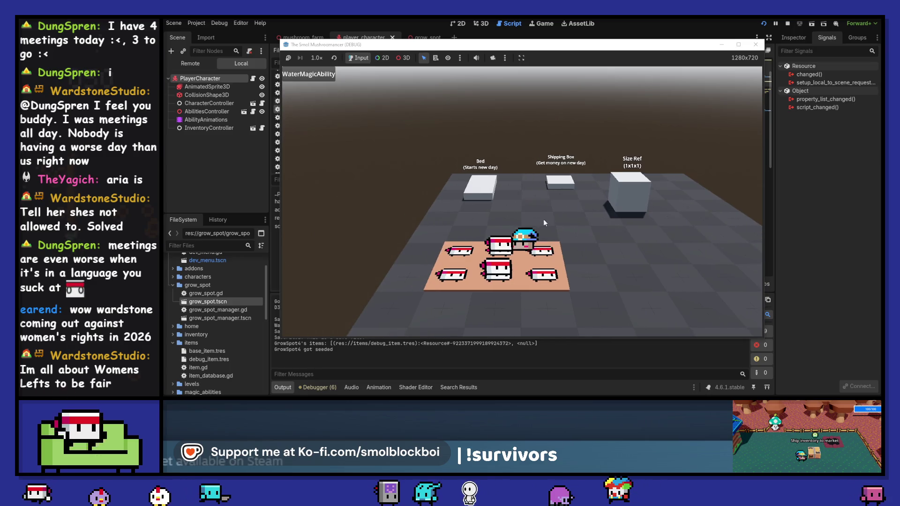
click(549, 252)
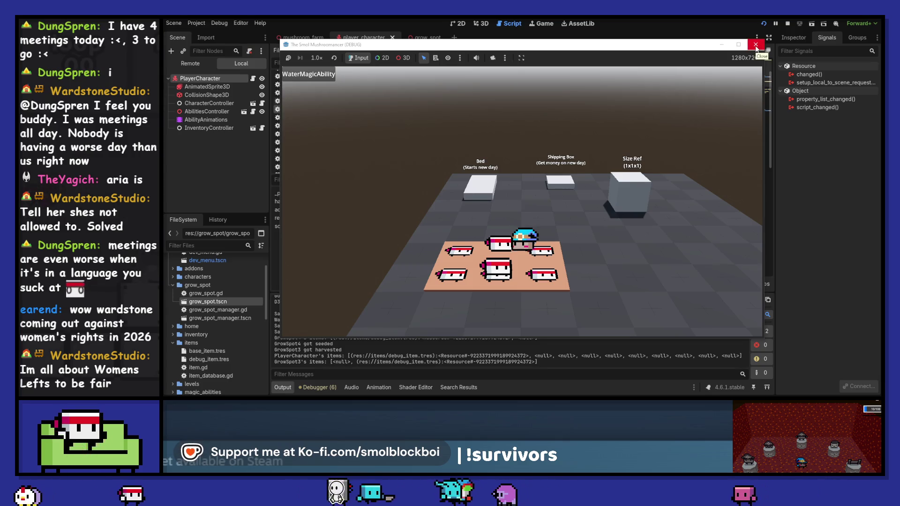
click(755, 46)
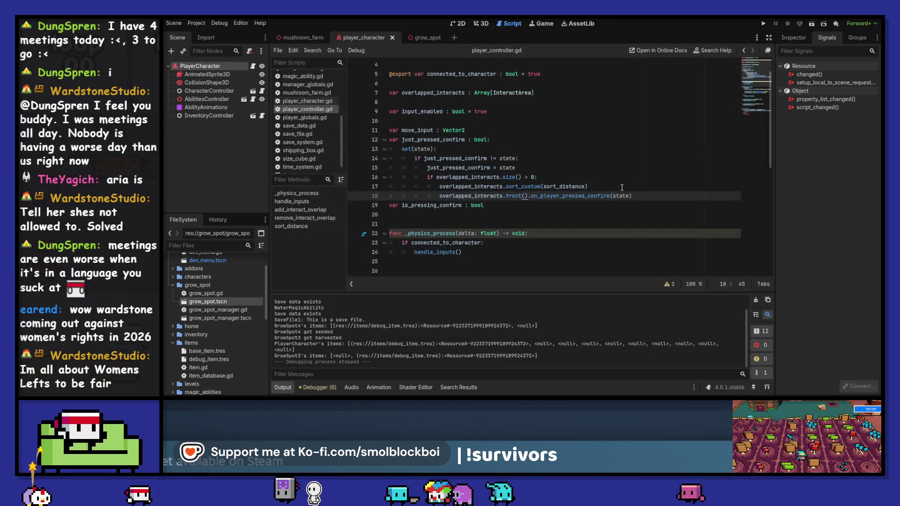
Step: Scroll to the sort_distance comparison line, then relaunch the game and start it from the title menu
scroll(622, 188, down, 8)
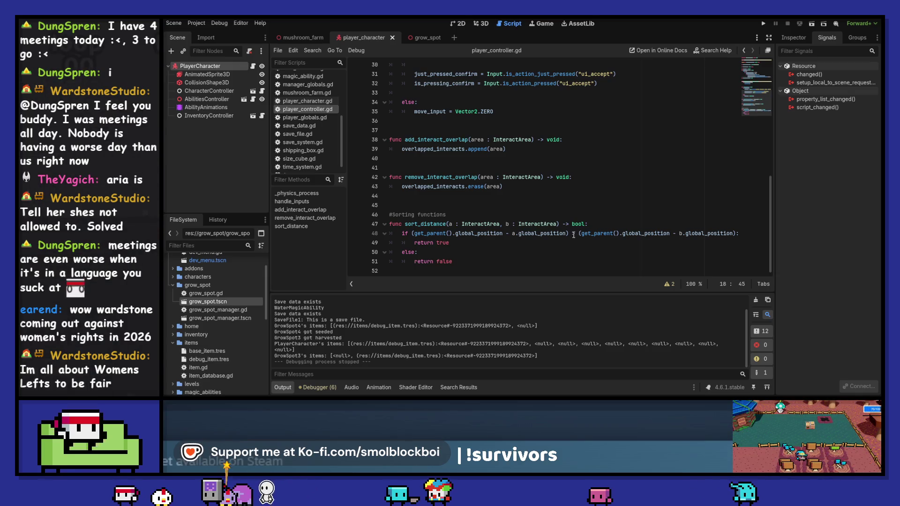
click(573, 233)
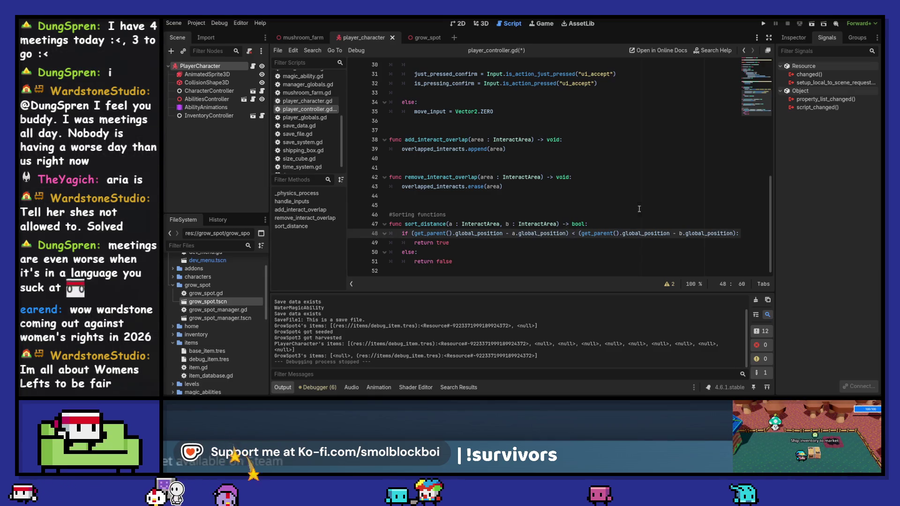
key(F5)
click(541, 215)
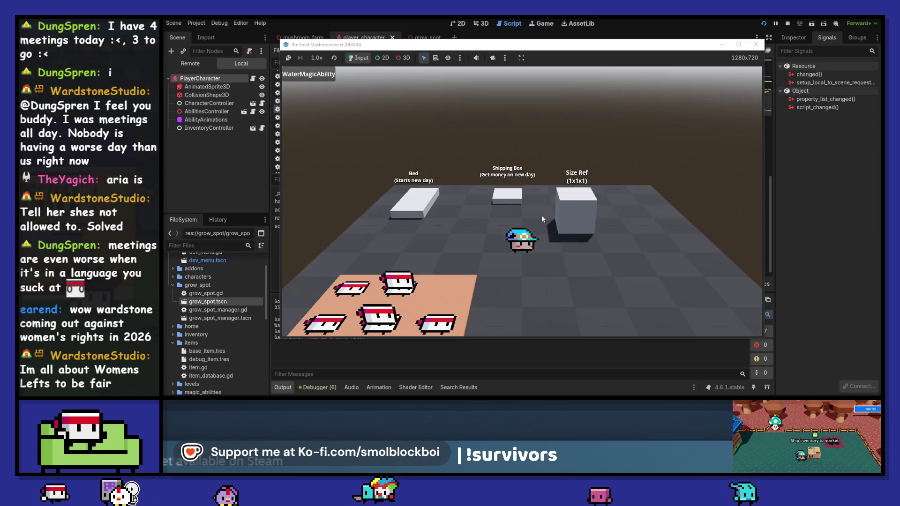
Step: Play-test planting, harvesting GrowSpot3 and GrowSpot6, watering, and sleeping in bed, then stop the game
key(a)
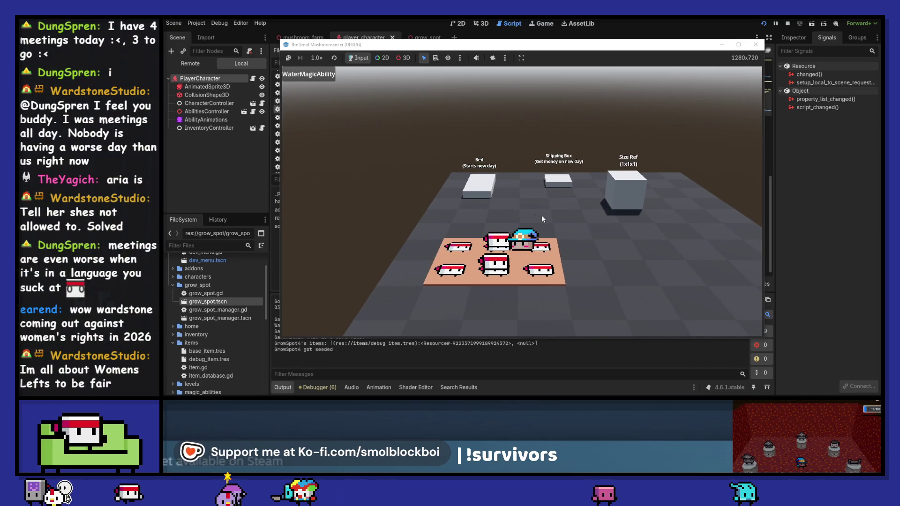
click(541, 219)
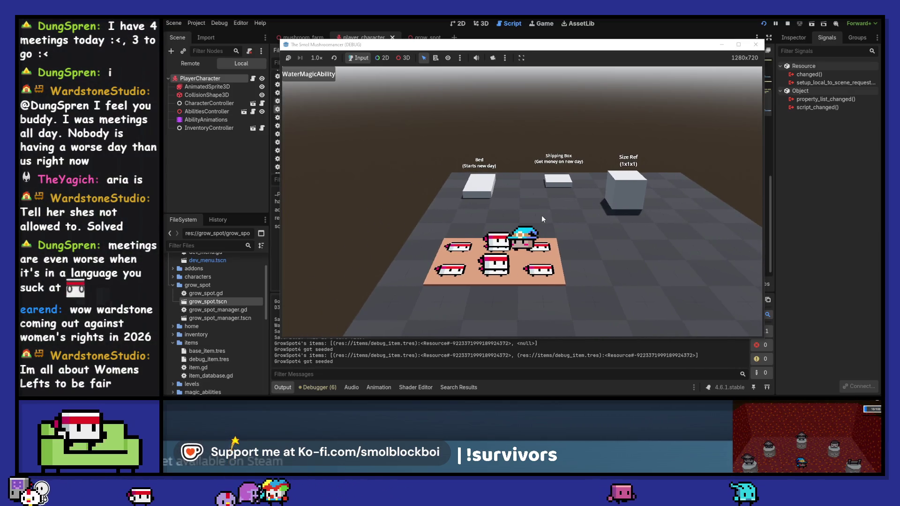
key(a)
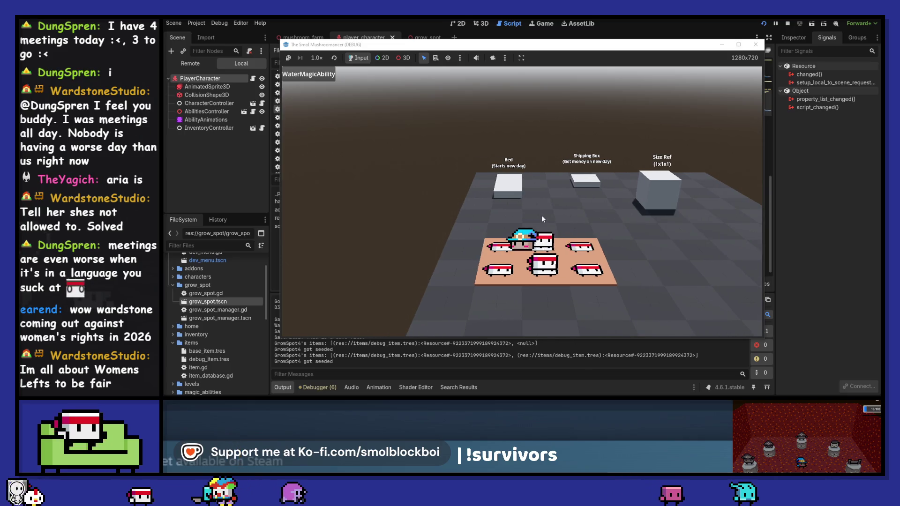
click(542, 216)
click(542, 219)
key(s)
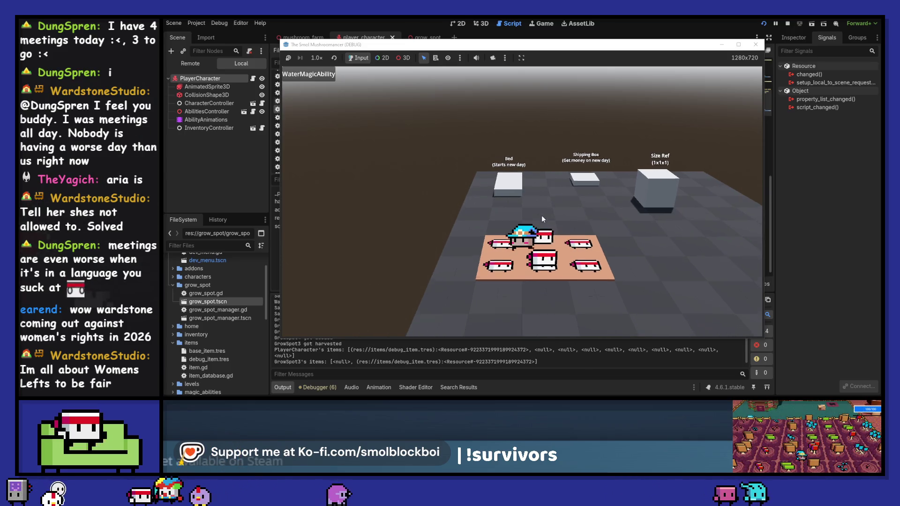
key(a)
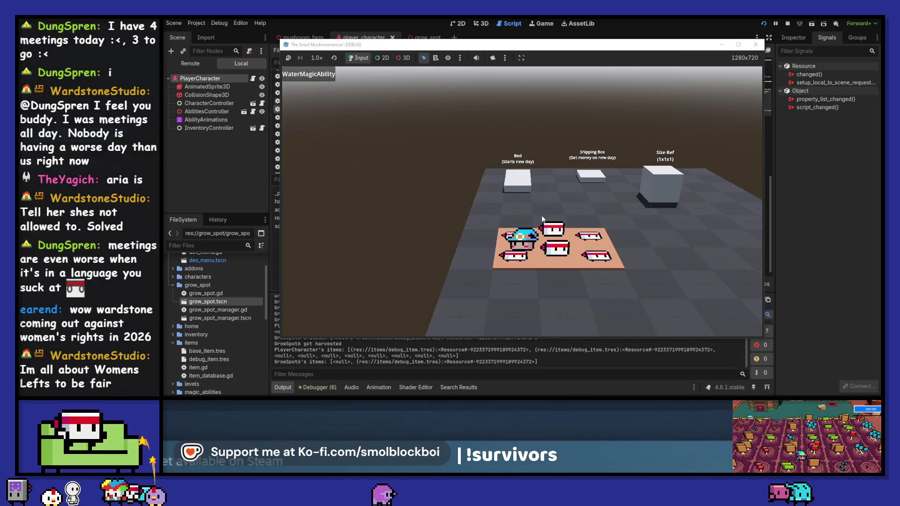
key(d)
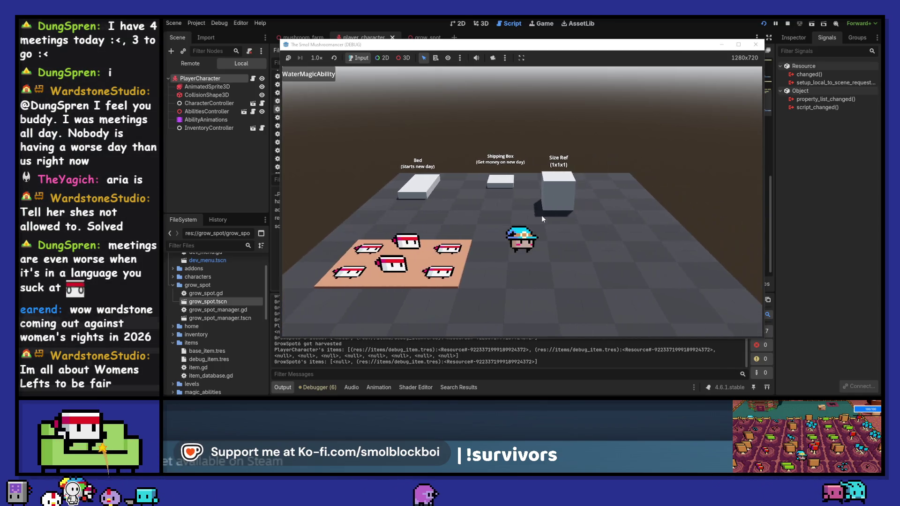
key(a)
click(541, 219)
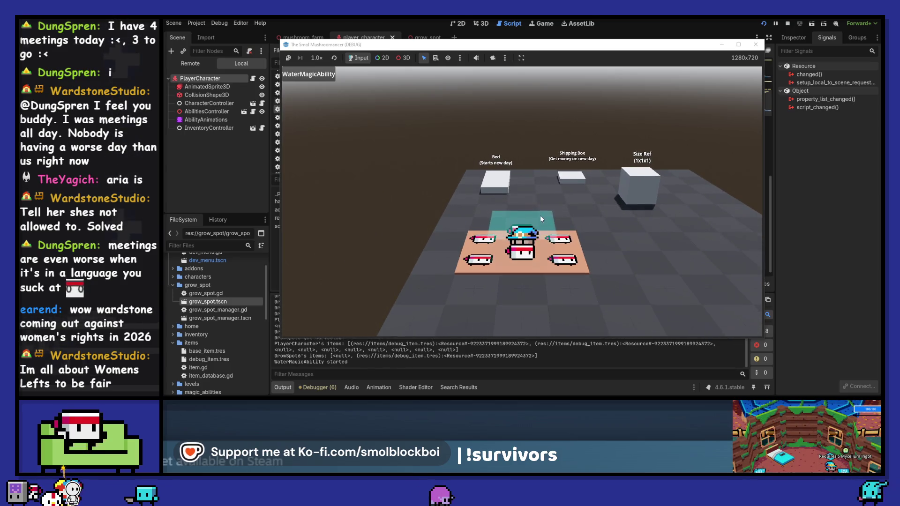
key(e)
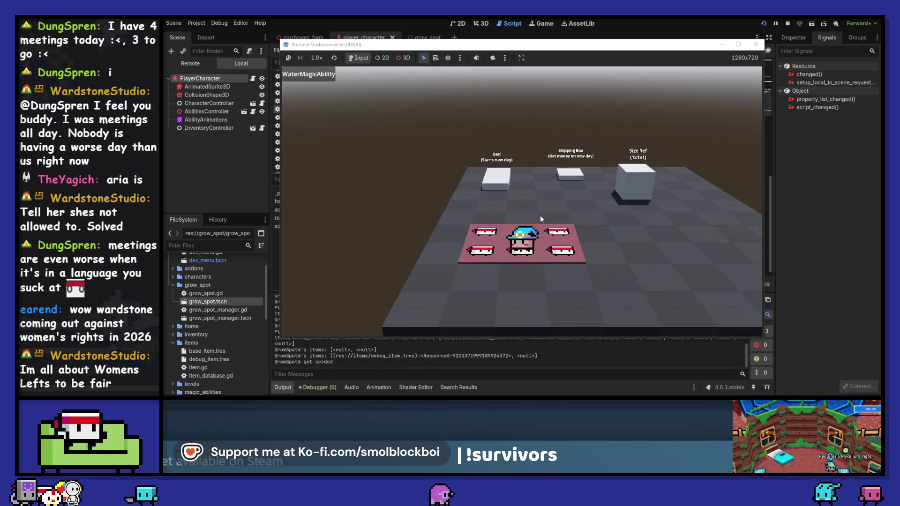
key(w)
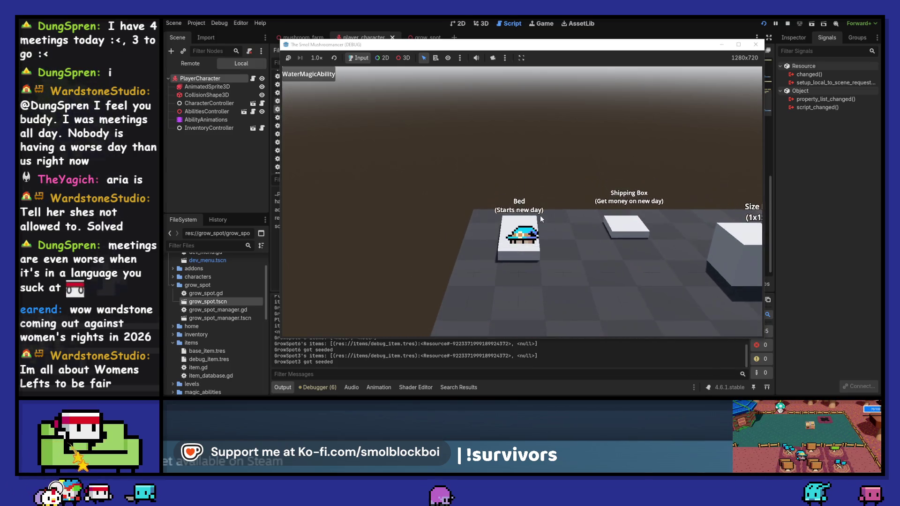
key(e)
click(755, 44)
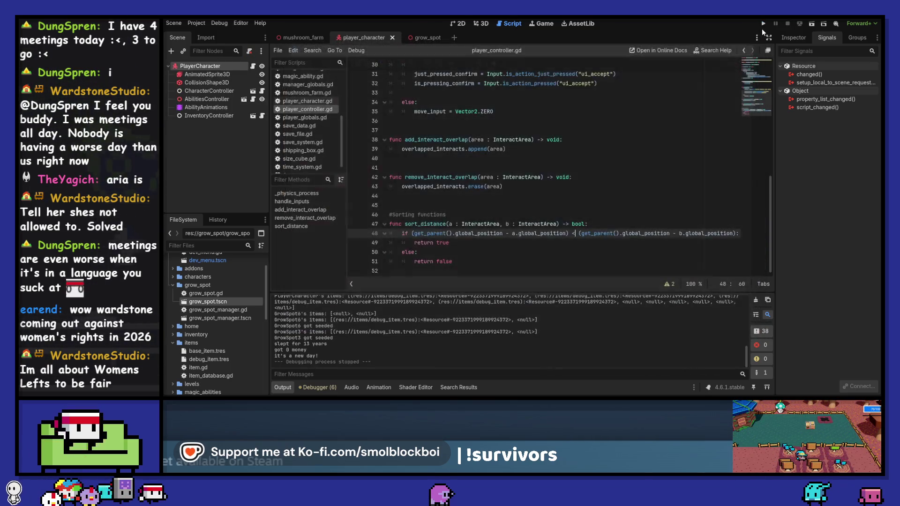
Step: Relaunch the game, harvest GrowSpot7, stop it with F8, and save the script
click(763, 24)
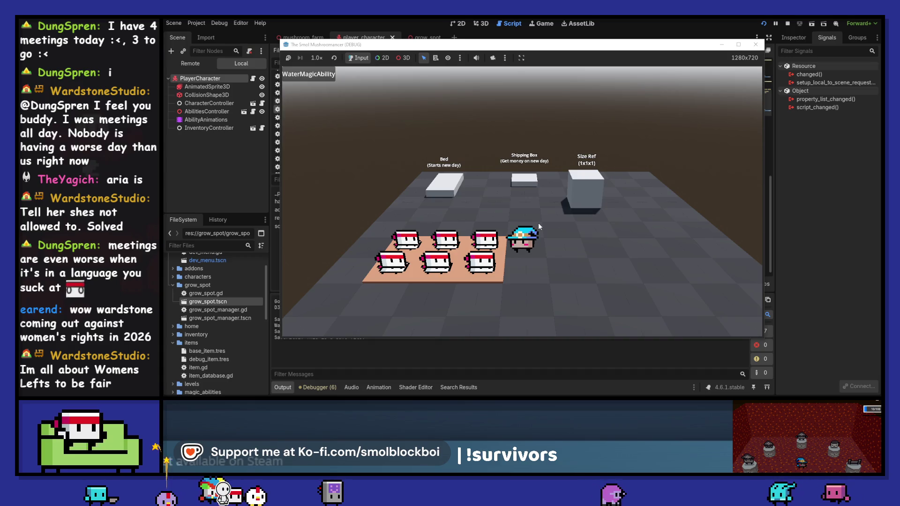
key(a)
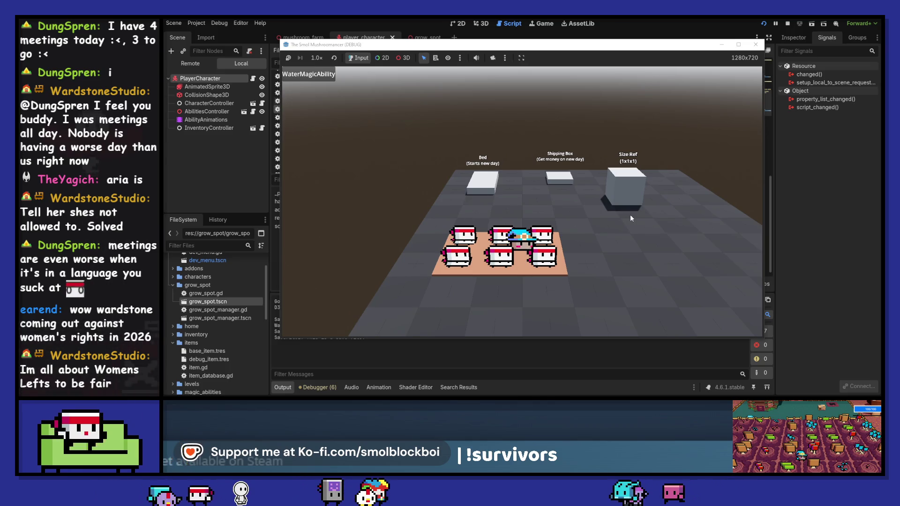
click(548, 269)
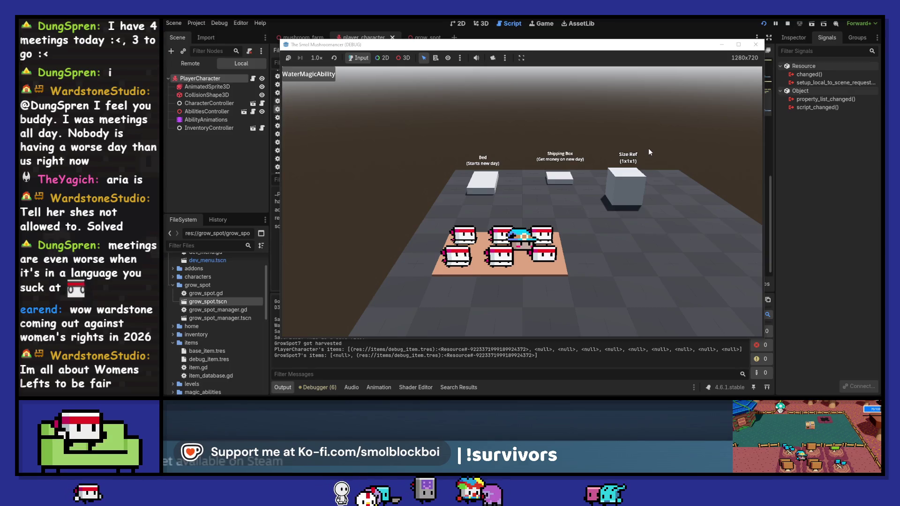
mouse_move(653, 47)
mouse_down()
mouse_move(655, 259)
mouse_move(651, 78)
mouse_up()
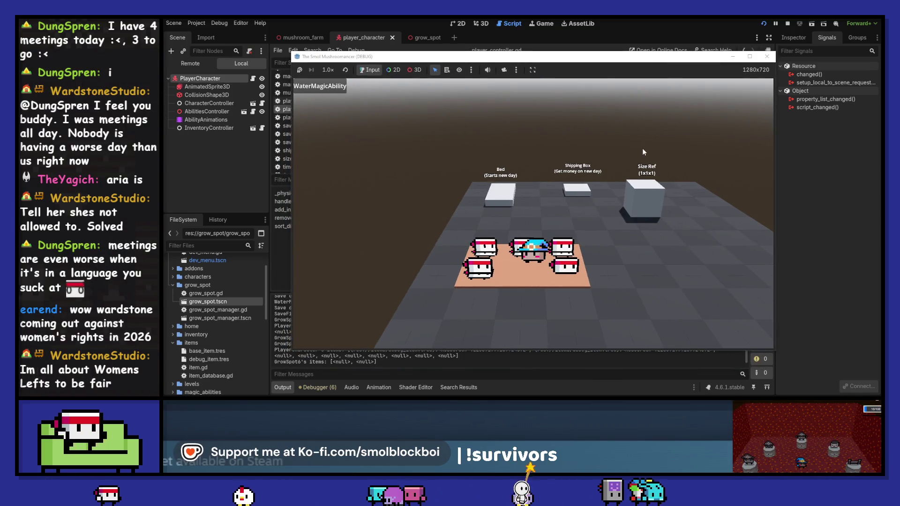
key(a)
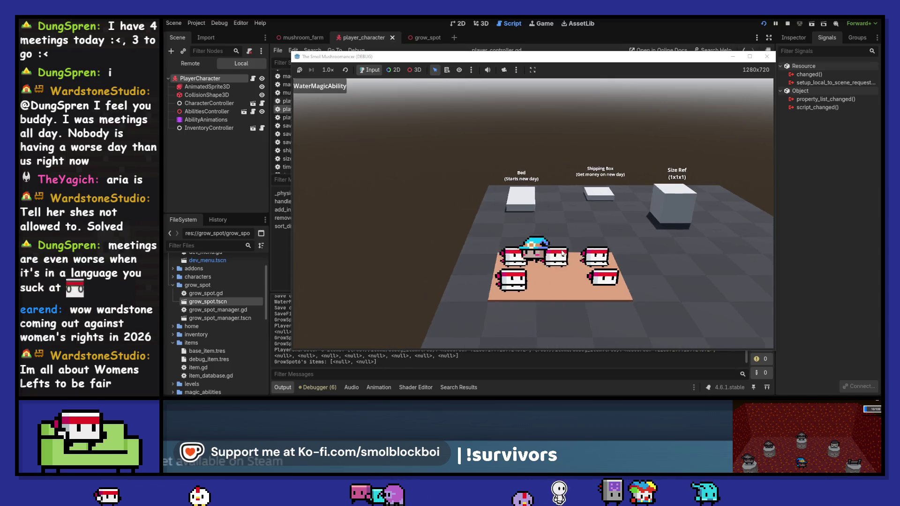
key(d)
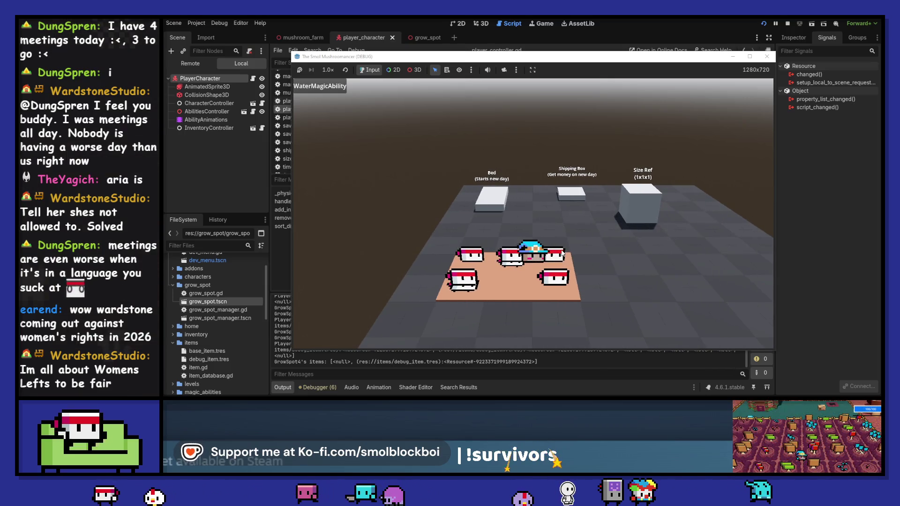
key(F8)
click(565, 239)
key(ctrl+s)
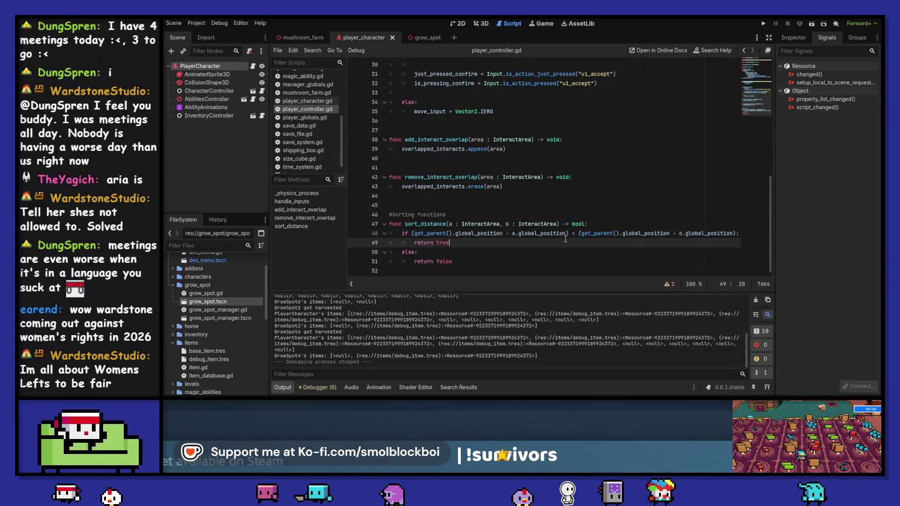
Step: Clear the output and add a parent_position = get_parent().global_position line in sort_distance
click(756, 299)
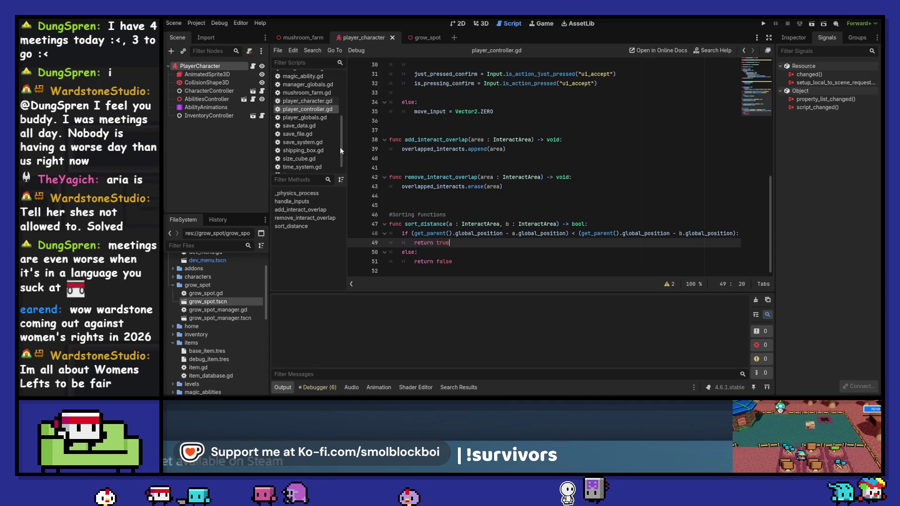
click(615, 224)
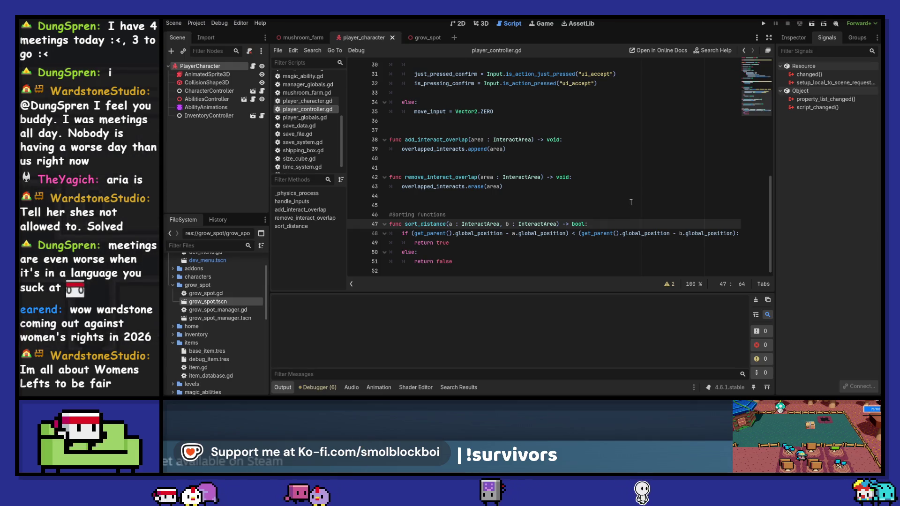
key(Return)
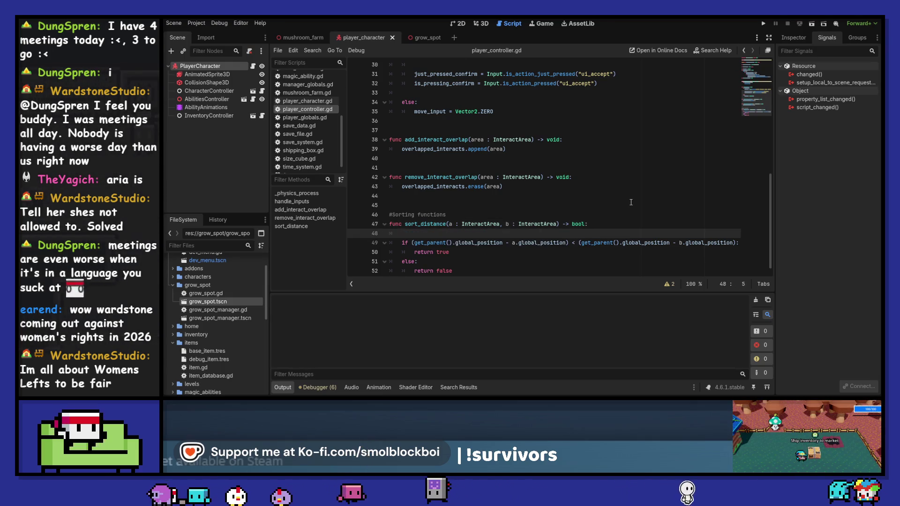
text(varparent_po)
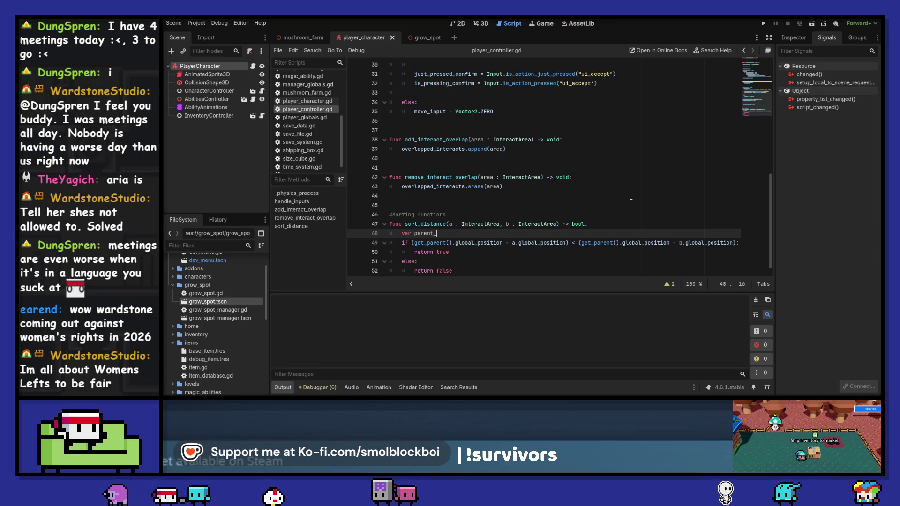
text(s)
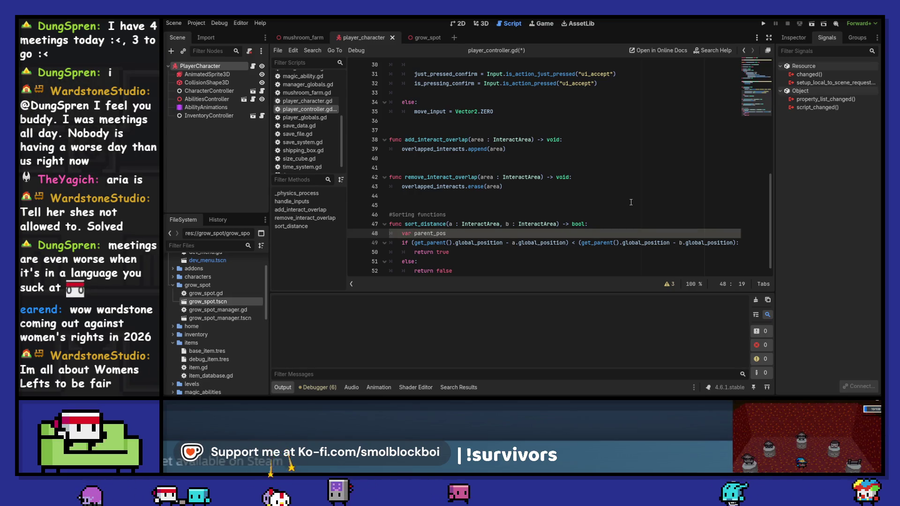
text(ition :=)
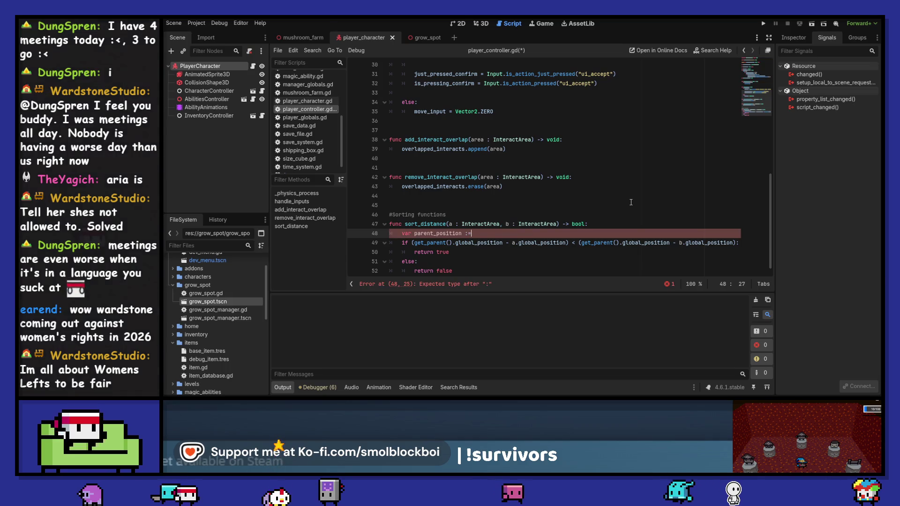
key(Escape)
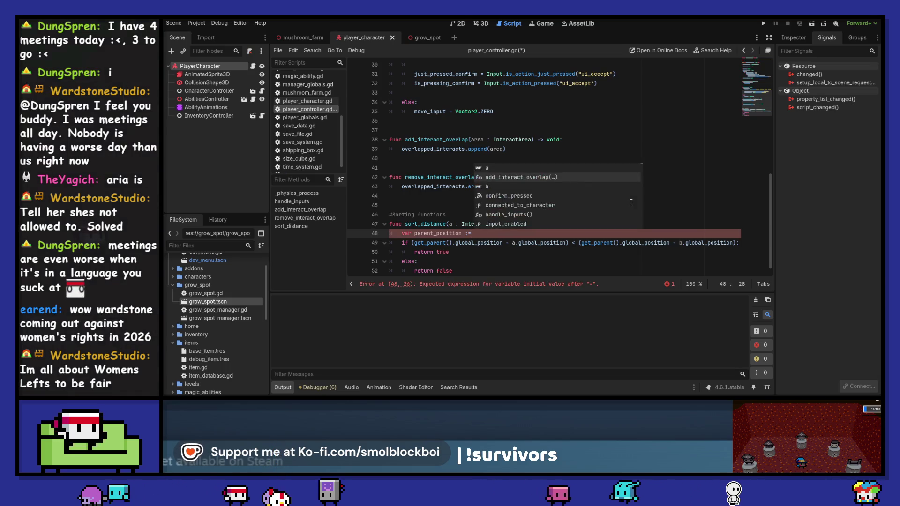
key(Down)
key(ctrl+shift+Right)
key(ctrl+shift+Right)
key(ctrl+shift+Right)
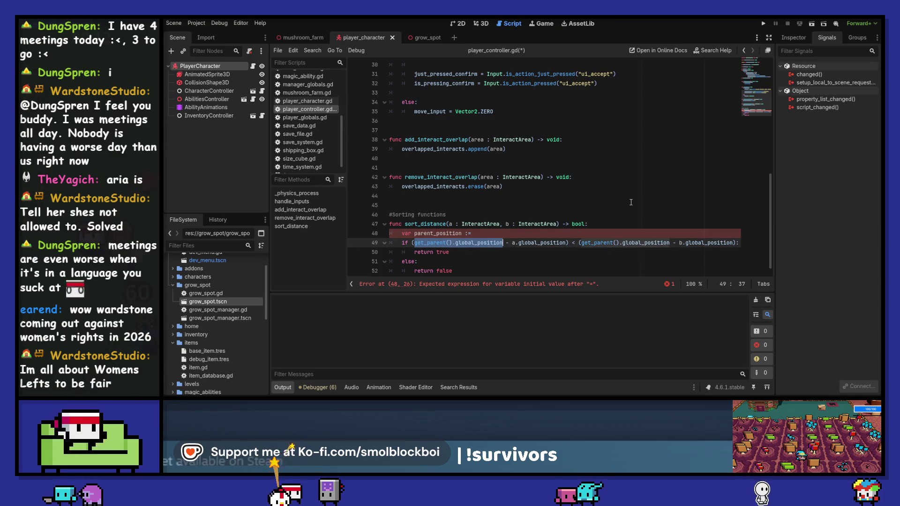
key(ctrl+c)
key(Up)
key(ctrl+v)
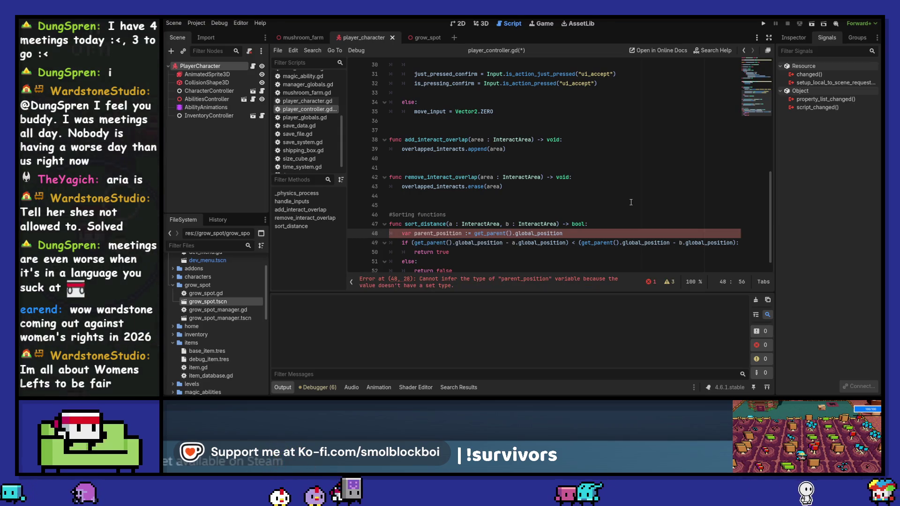
key(ctrl+Right)
key(Right)
key(Delete)
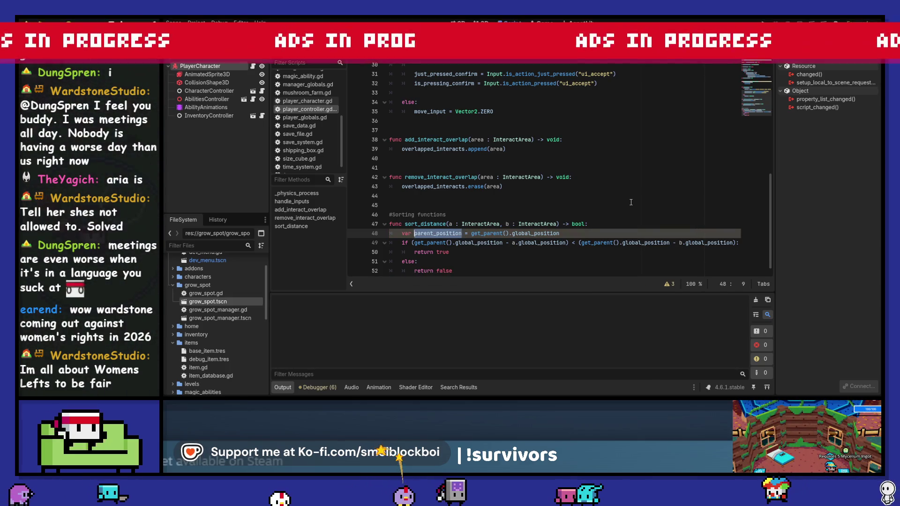
Step: Replace the comparison's get_parent().global_position with parent_position, save, and run the game
key(Down)
key(ctrl+Left)
key(ctrl+Left)
key(ctrl+Left)
key(ctrl+shift+Right)
key(ctrl+shift+Right)
key(ctrl+shift+Right)
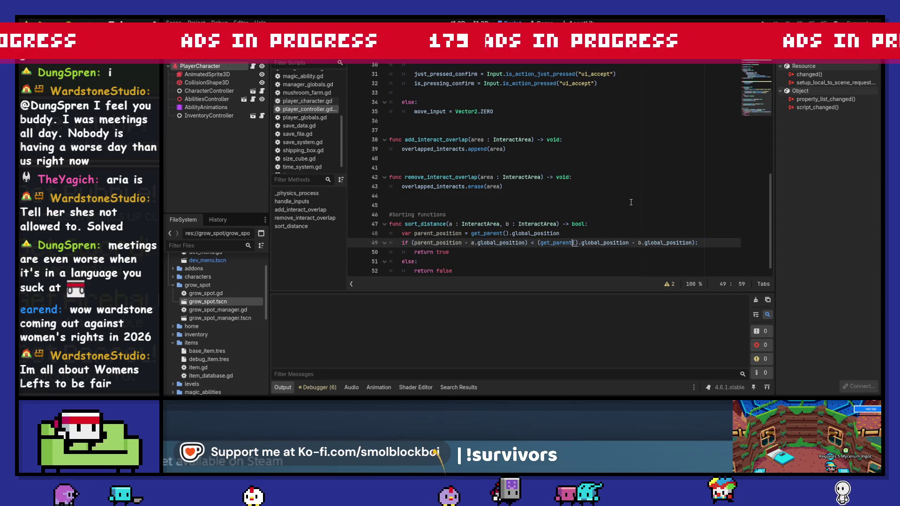
key(ctrl+v)
key(ctrl+s)
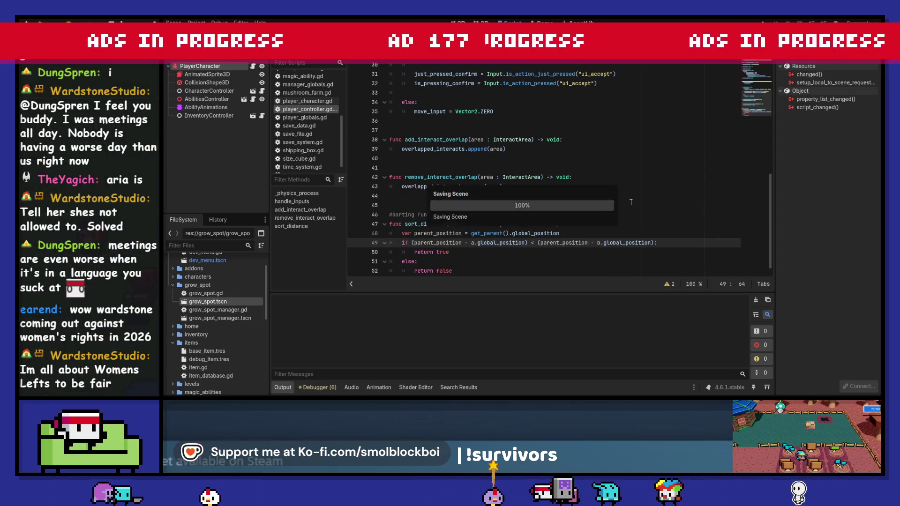
key(Up)
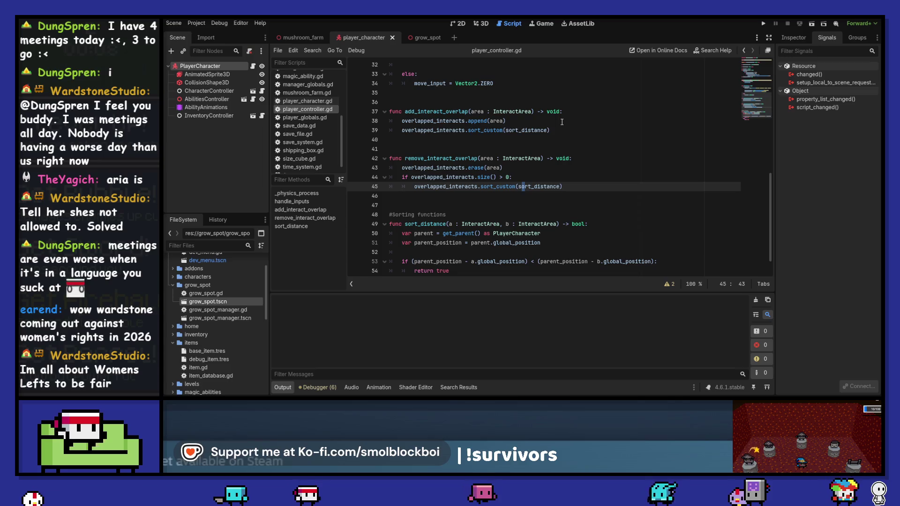
key(F5)
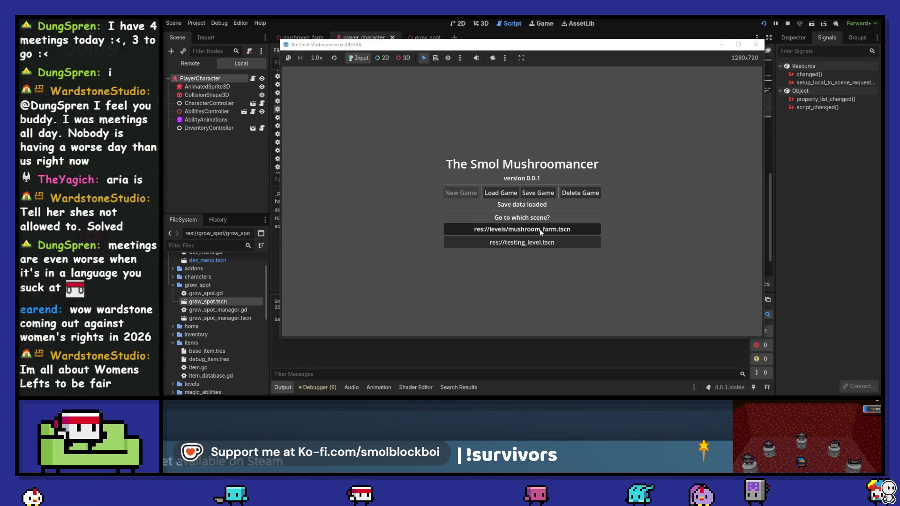
Step: Load mushroom_farm.tscn, harvest GrowSpot7, GrowSpot4, GrowSpot3 and GrowSpot6, then stop the game
click(551, 230)
key(a)
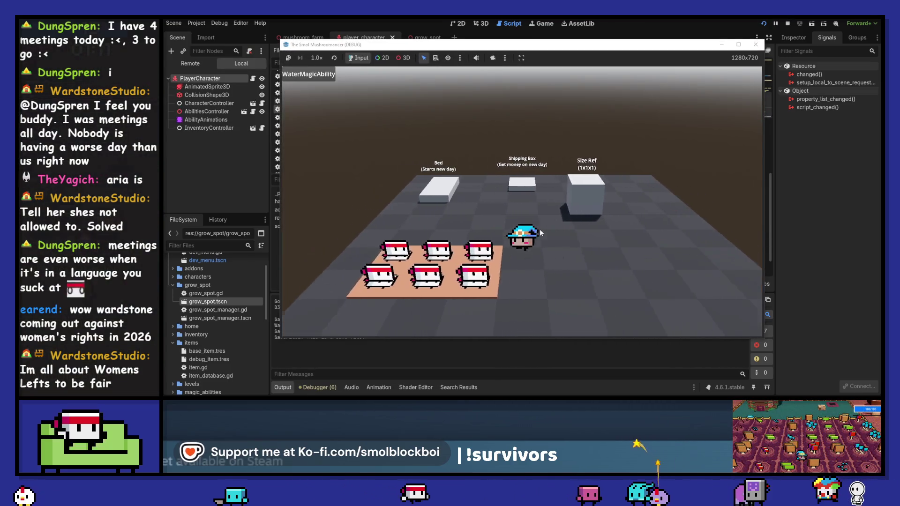
key(d)
key(e)
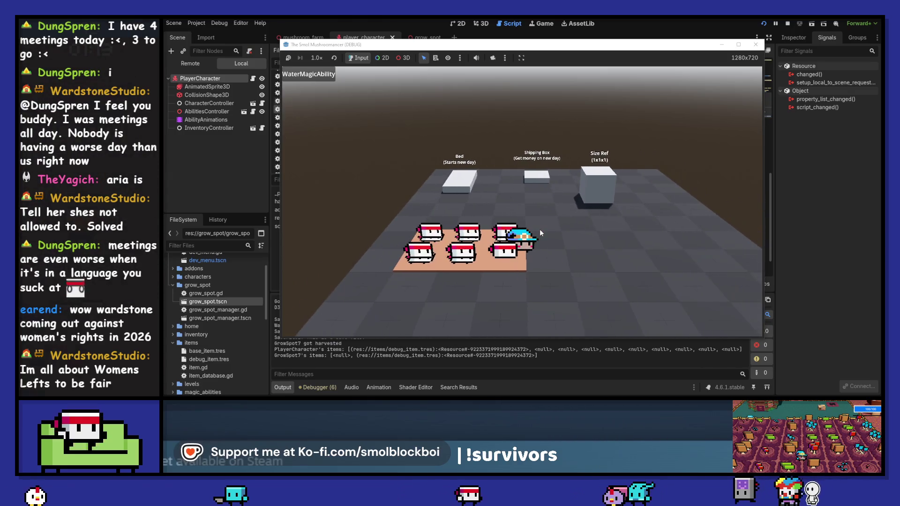
key(a)
key(e)
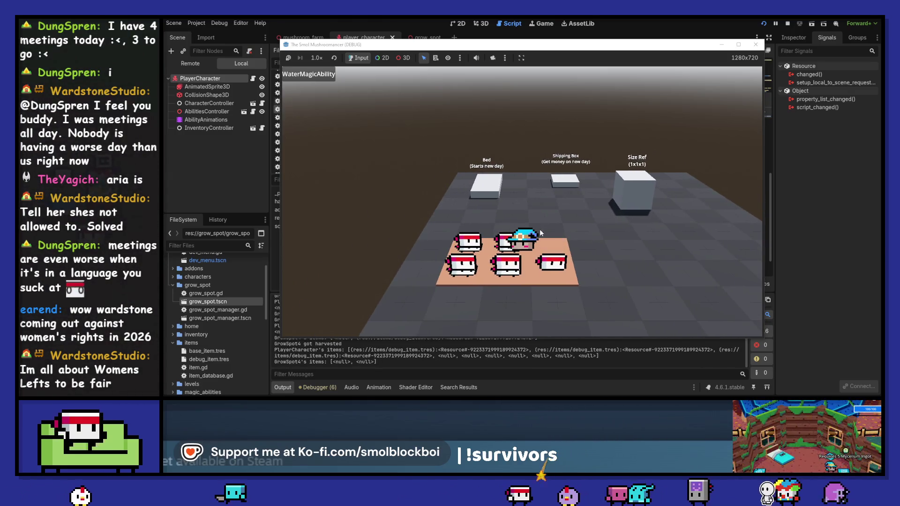
key(a)
key(e)
key(s)
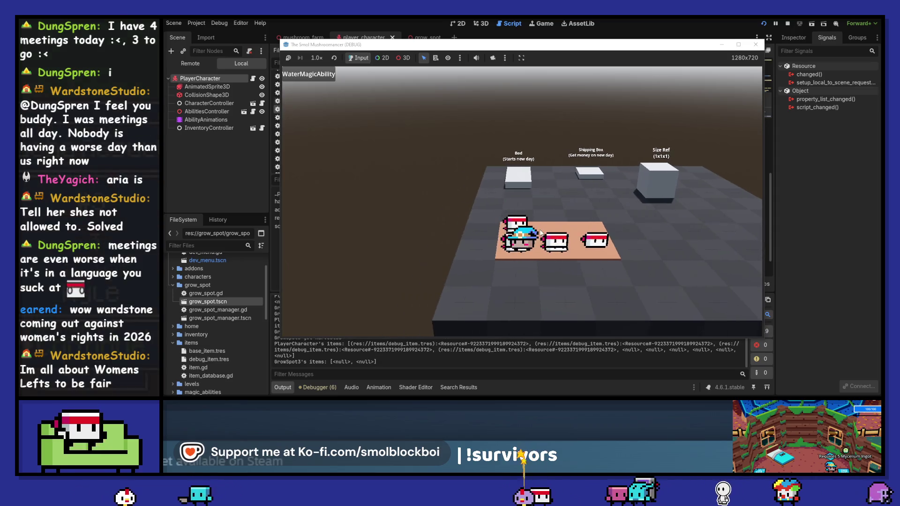
key(a)
key(e)
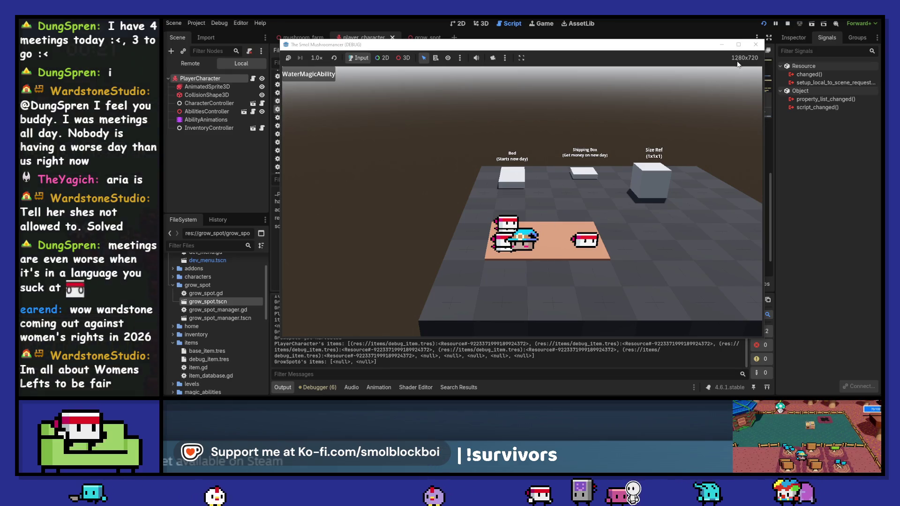
key(F8)
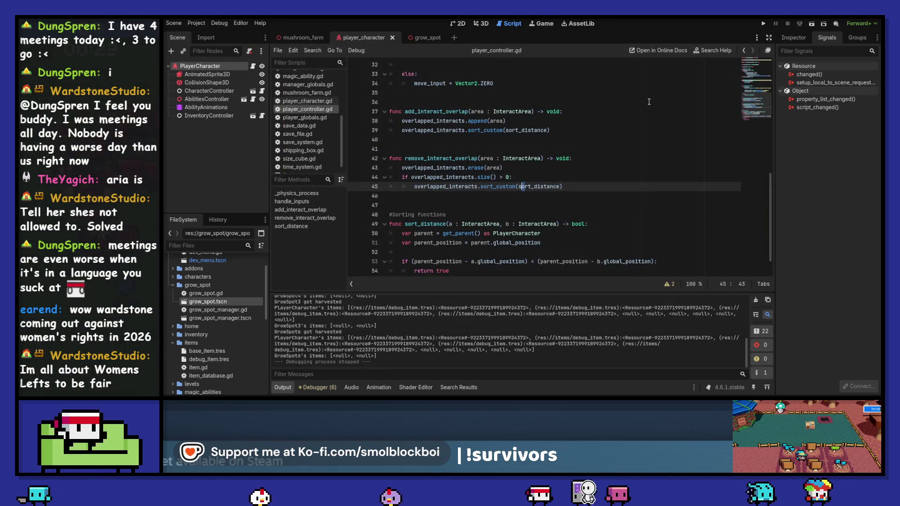
Step: Move the sort_custom(sort_distance) call into the just_pressed_confirm setter and relaunch mushroom_farm.tscn
key(ctrl+z)
key(ctrl+z)
key(ctrl+z)
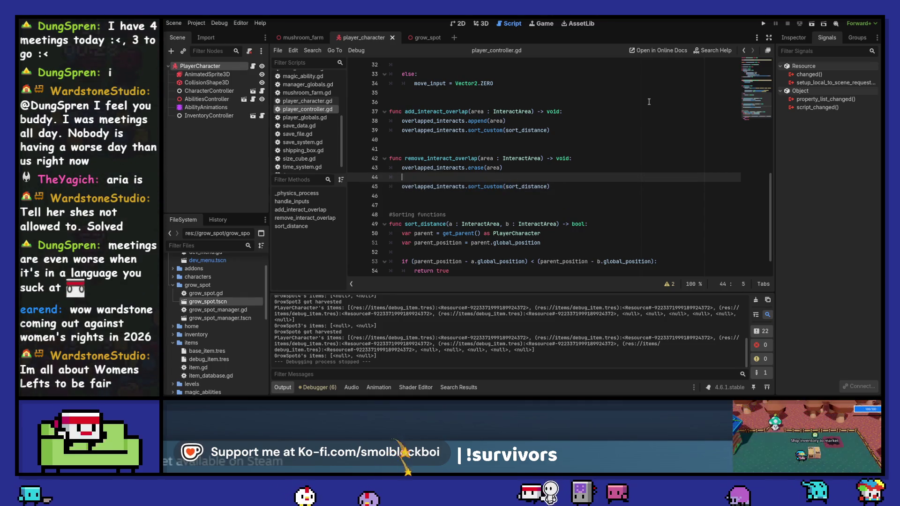
key(ctrl+z)
key(ctrl+z)
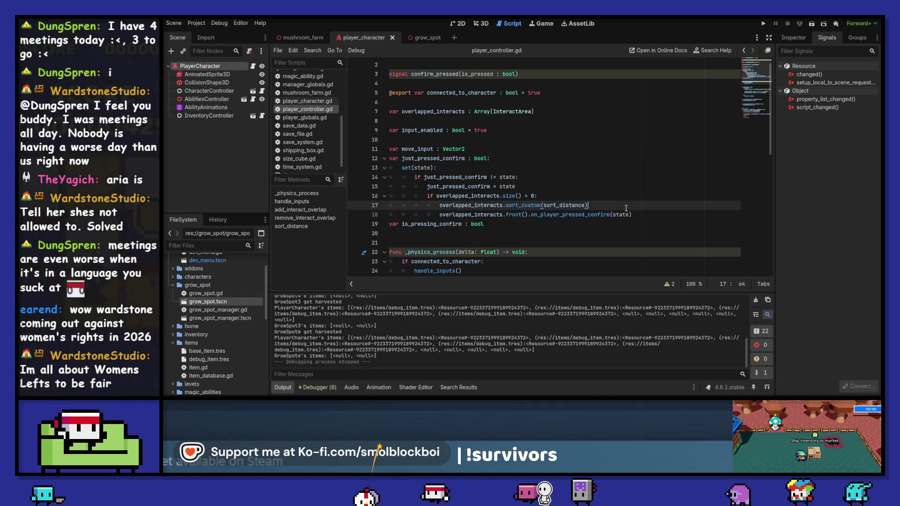
key(F5)
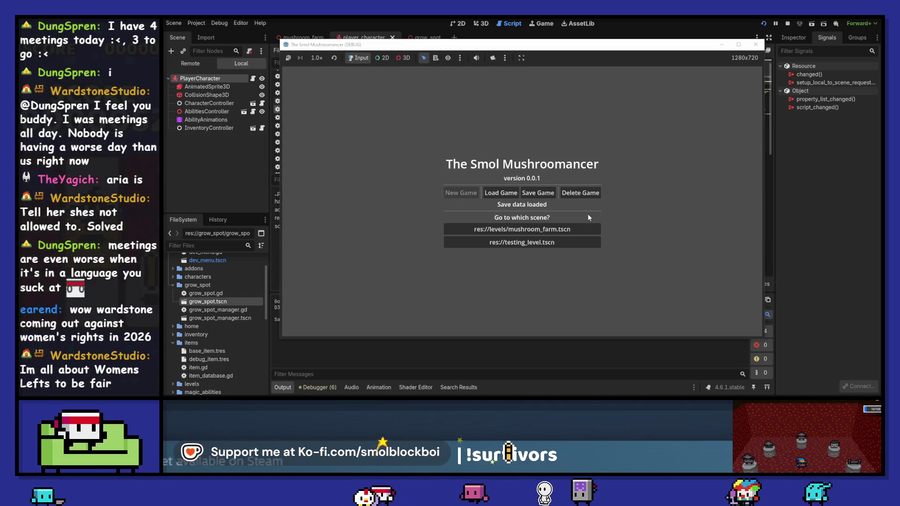
click(548, 229)
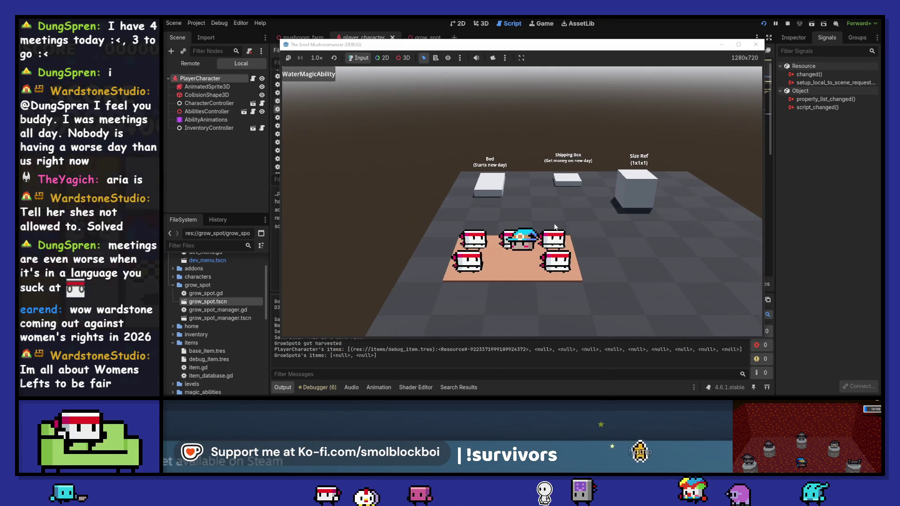
Step: Harvest GrowSpot4, GrowSpot5 and GrowSpot7, then stop the game
key(d)
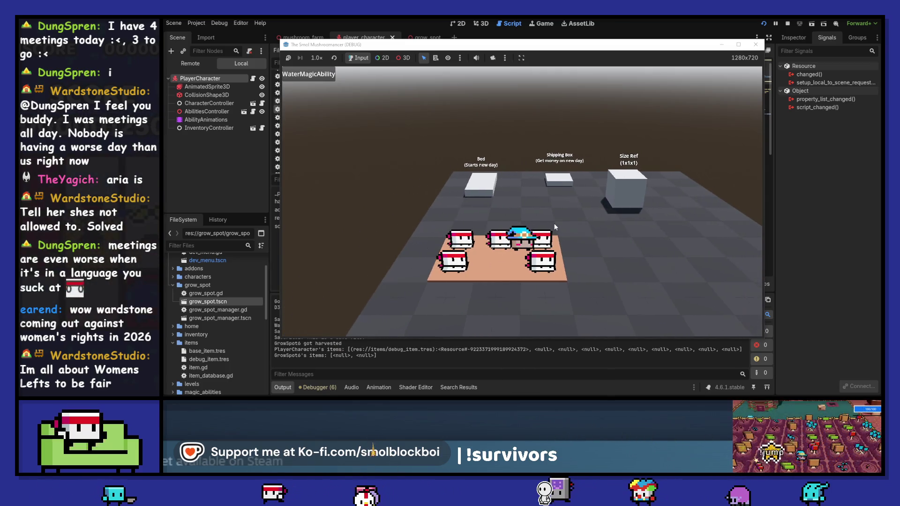
key(e)
key(w)
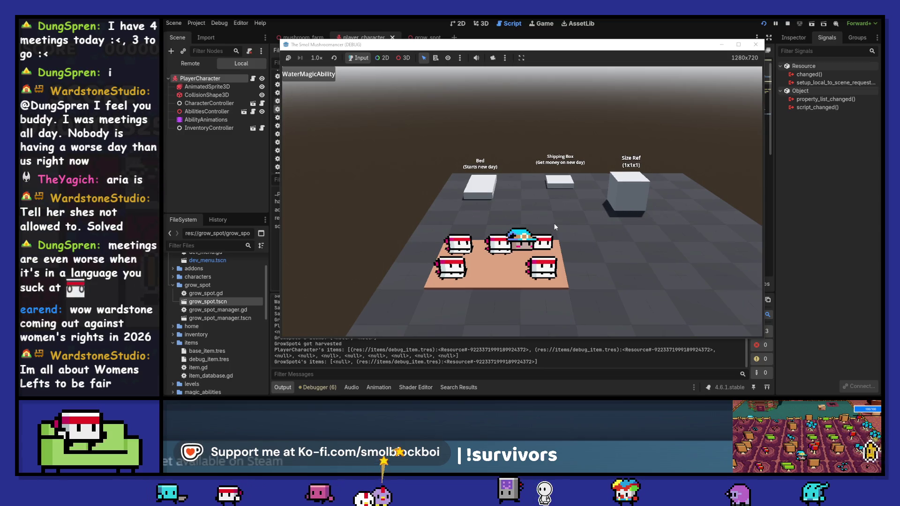
key(a)
key(s)
key(e)
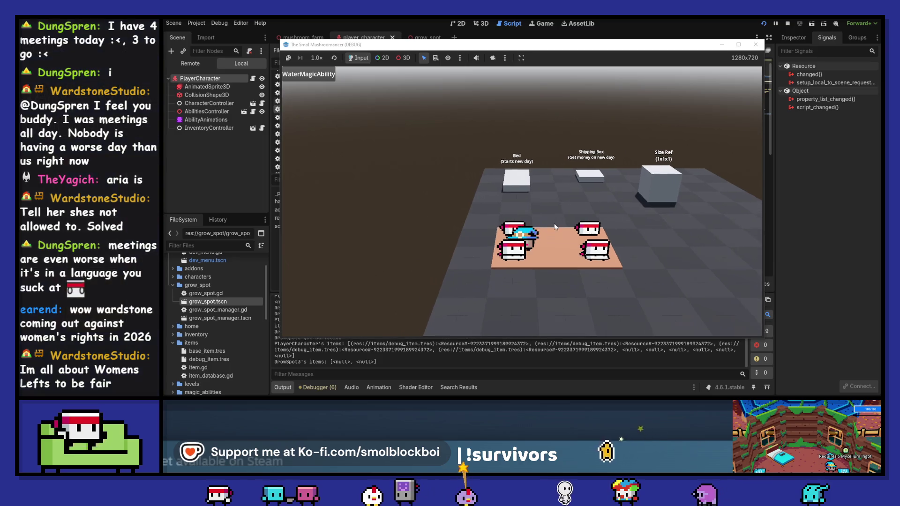
key(d)
key(e)
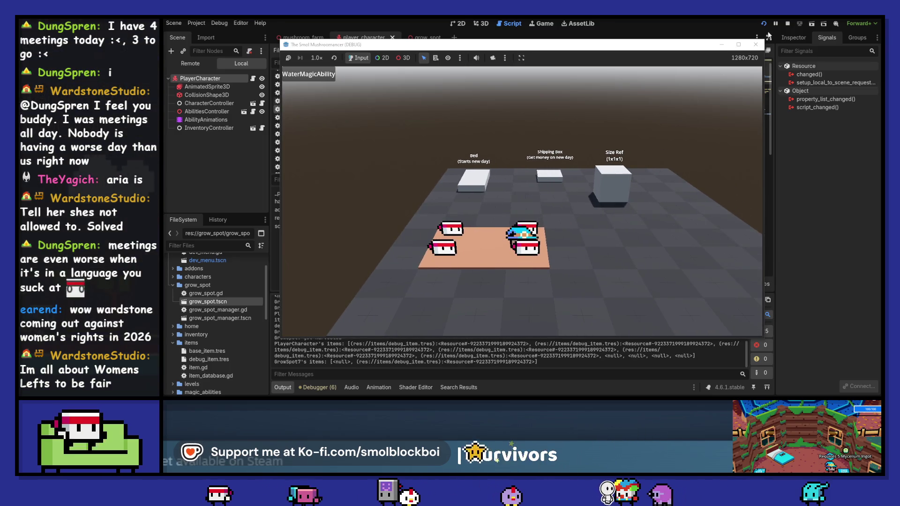
key(F8)
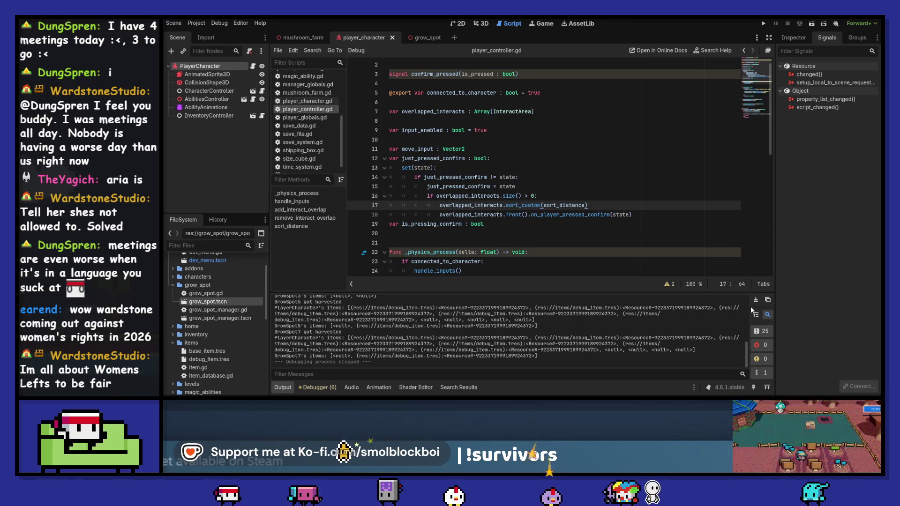
Step: Clear the output log and scroll back up in player_controller.gd
click(755, 300)
click(565, 223)
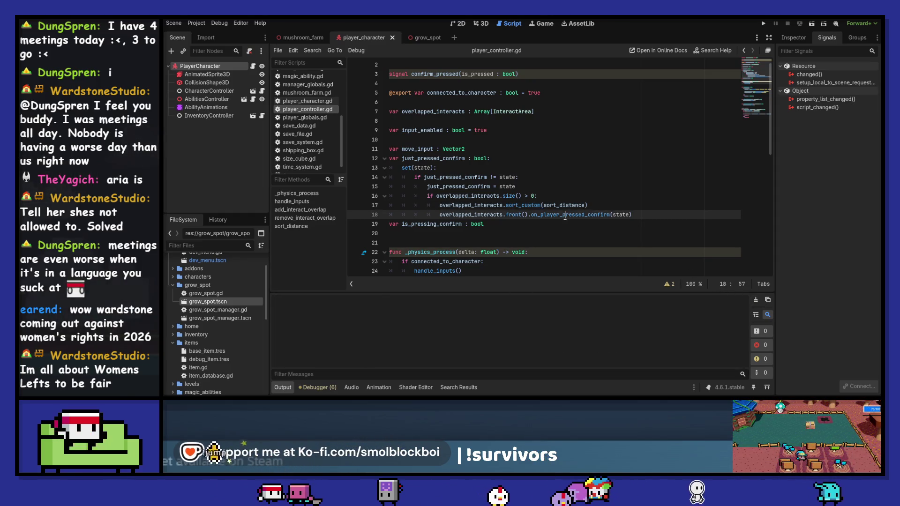
scroll(565, 220, up, 1)
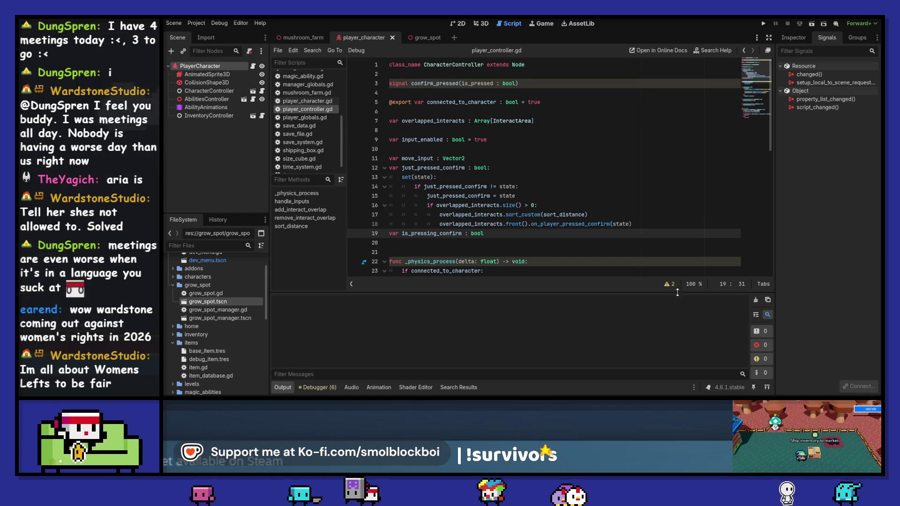
Step: Check the script warnings and search the project for confirm_pressed usages
click(668, 284)
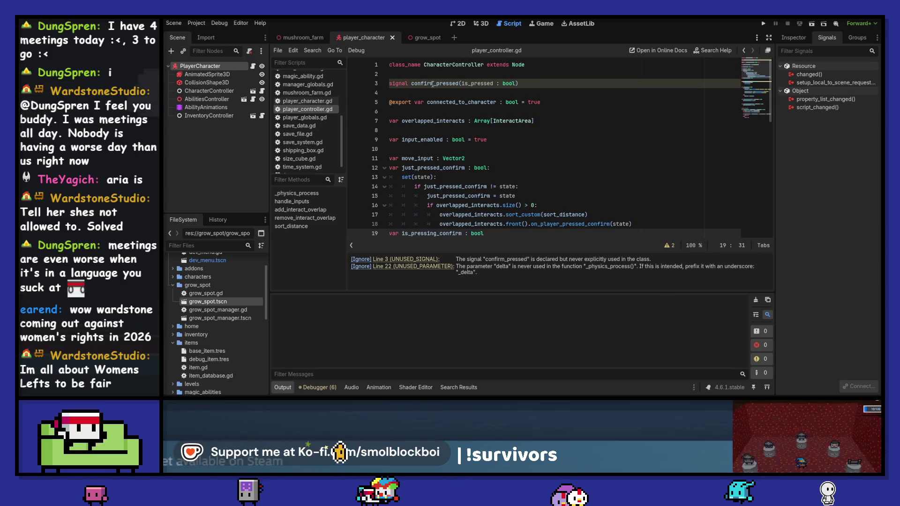
double_click(435, 83)
key(ctrl+shift+f)
click(521, 244)
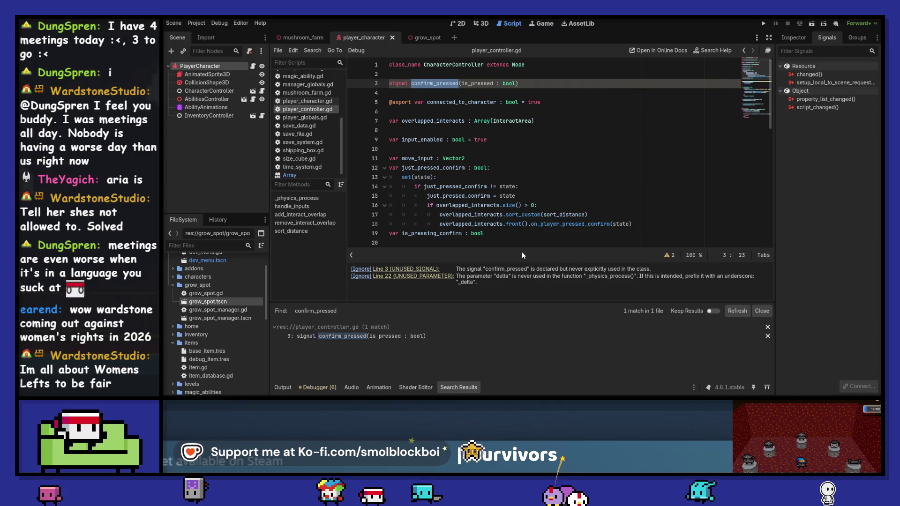
Step: Delete the unused confirm_pressed signal declaration on line 3 and save the script
key(End)
key(shift+Home)
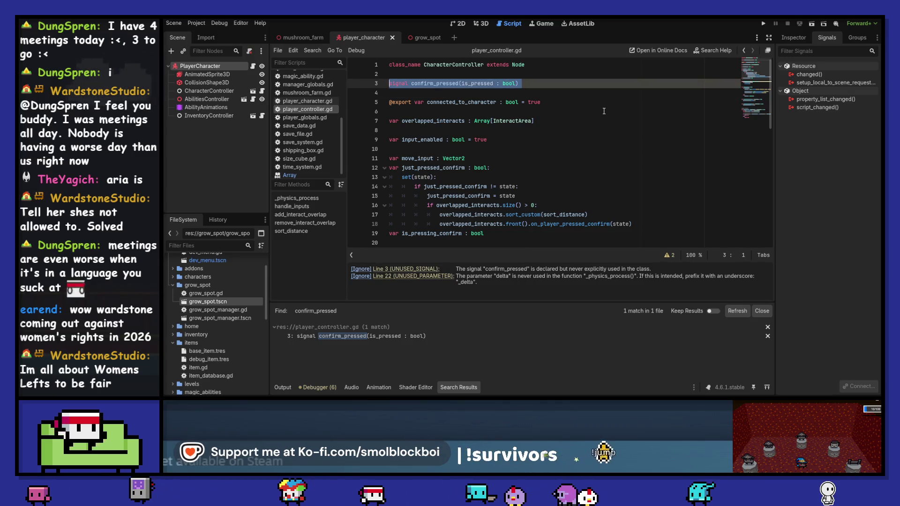
key(BackSpace)
key(BackSpace)
key(Delete)
drag(607, 130, 609, 139)
key(ctrl+s)
click(613, 162)
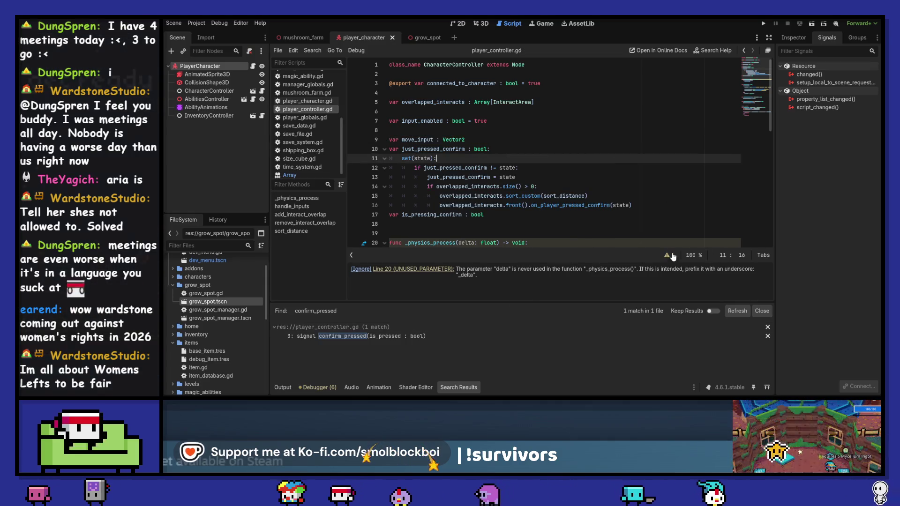
Step: Hide the warnings list, close the Array documentation, and switch to the 3D view
drag(671, 262, 671, 299)
right_click(317, 174)
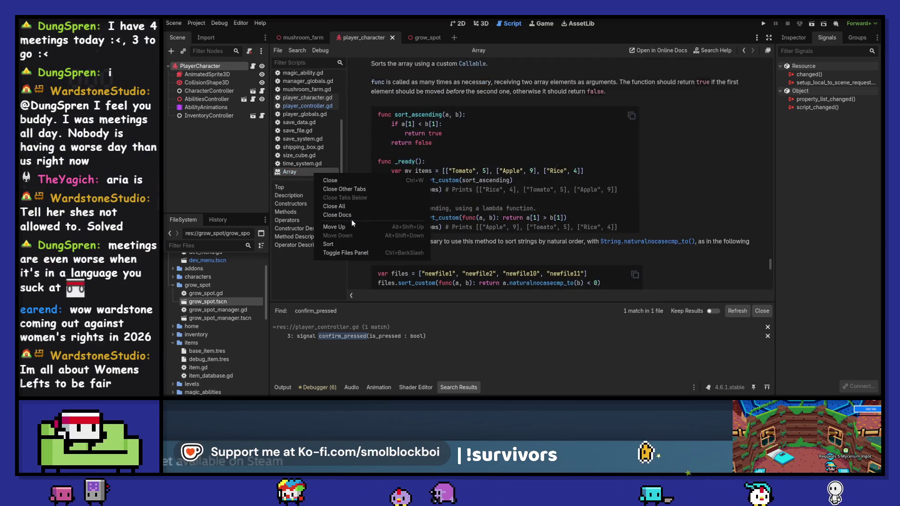
click(357, 214)
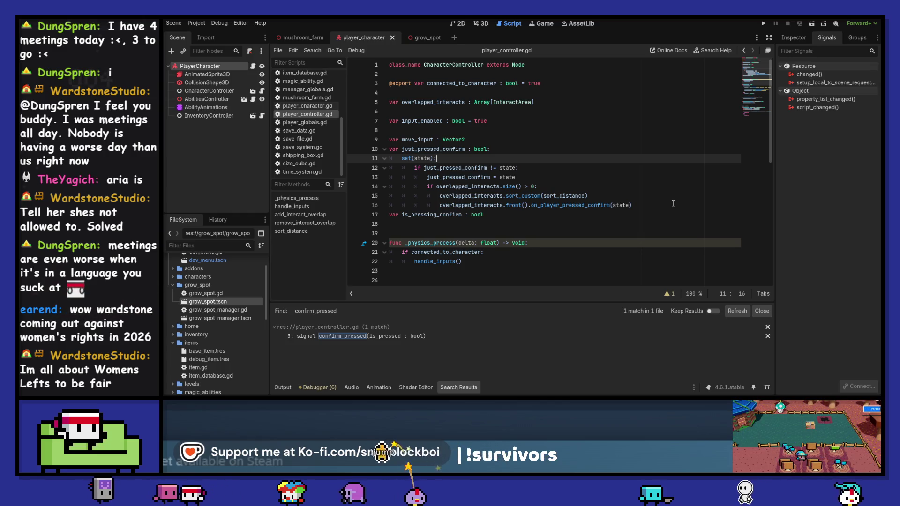
scroll(672, 203, down, 5)
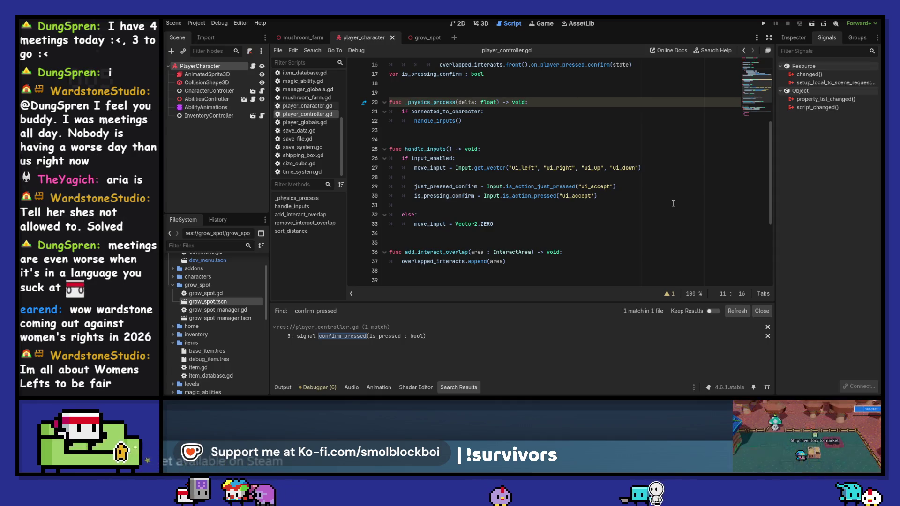
click(478, 26)
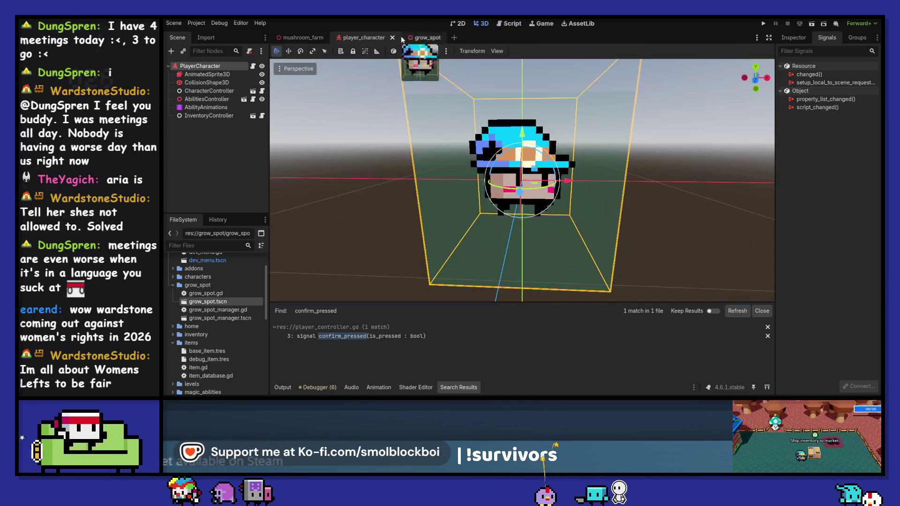
Step: In the grow_spot scene, set InventoryController's Inventory Size to 1, then save and run
click(295, 37)
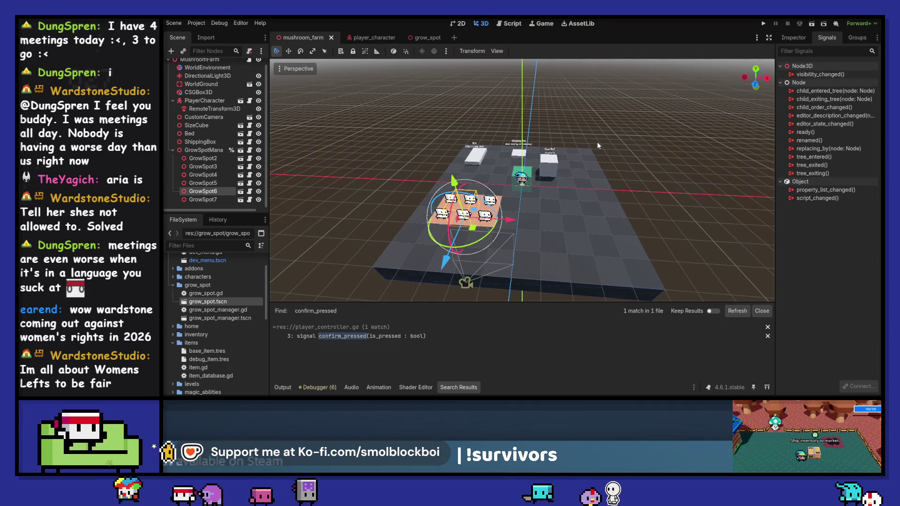
click(283, 387)
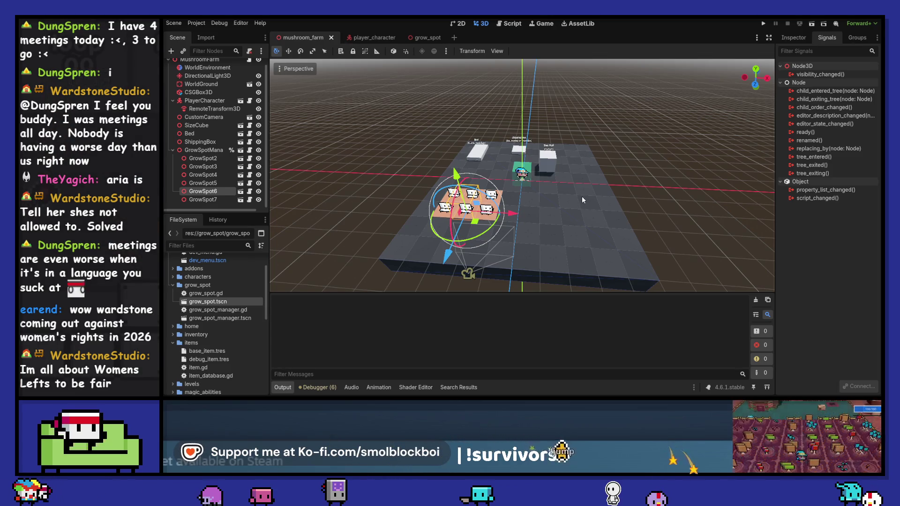
click(239, 160)
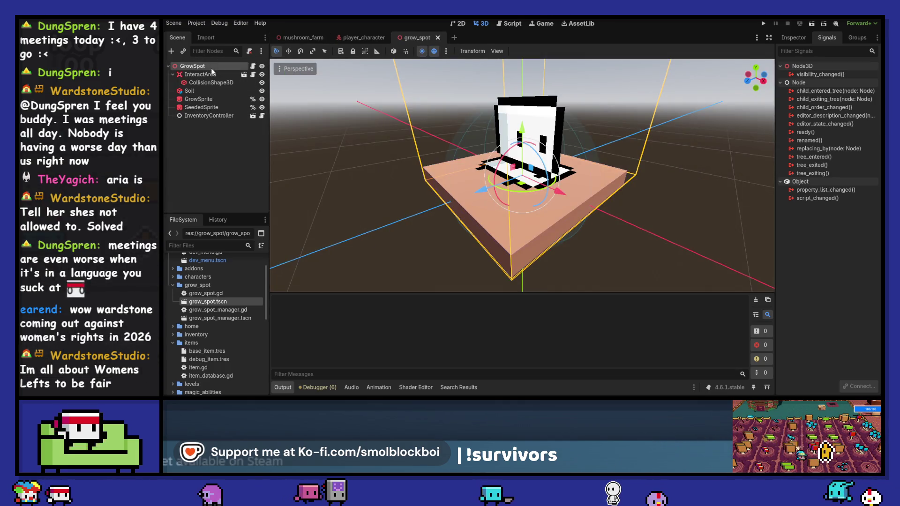
click(209, 115)
click(793, 37)
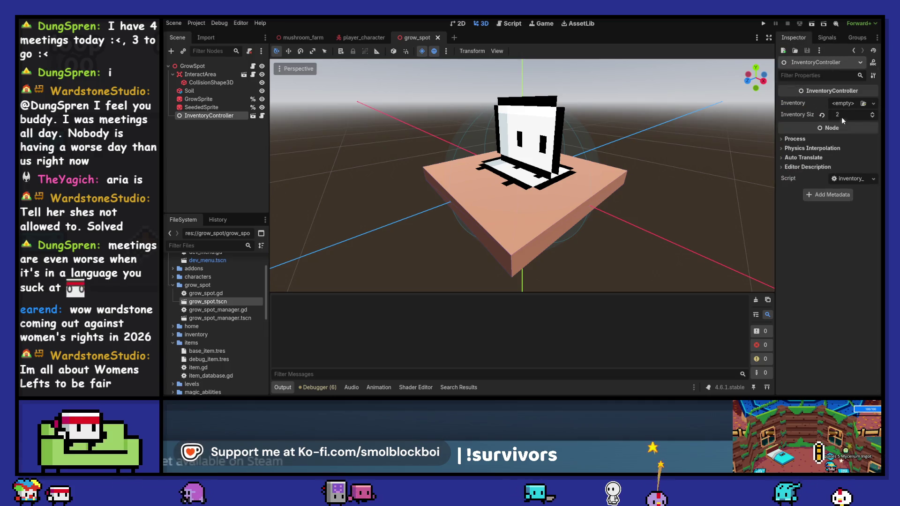
click(871, 118)
key(F5)
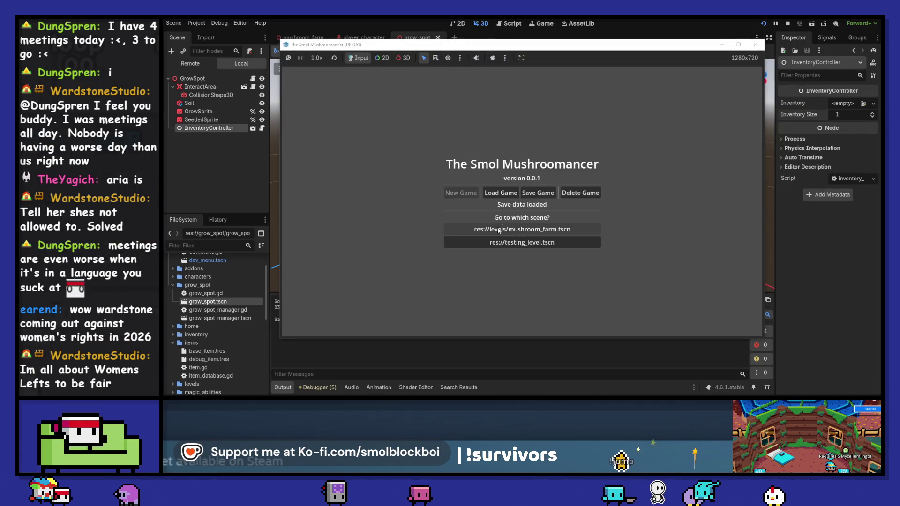
Step: Start the farm scene, harvest the plot, then water and seed the emptied spots
click(498, 230)
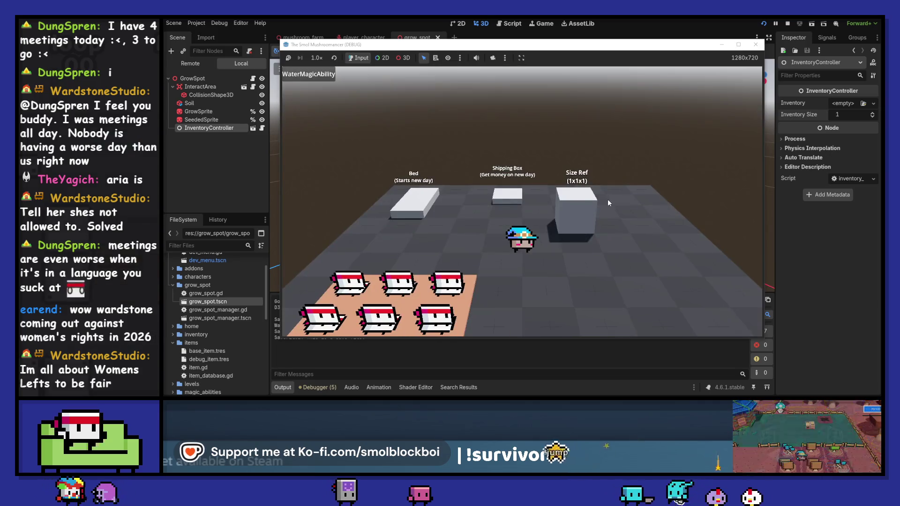
key(a)
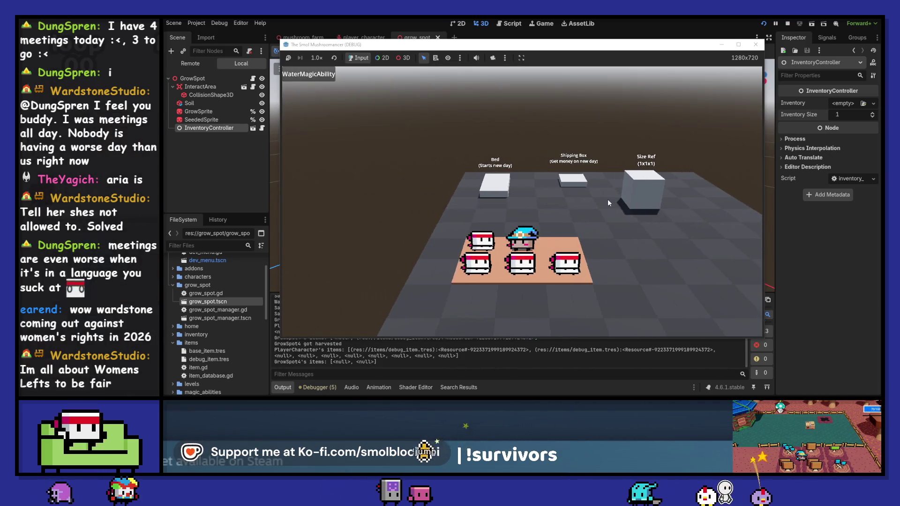
key(d)
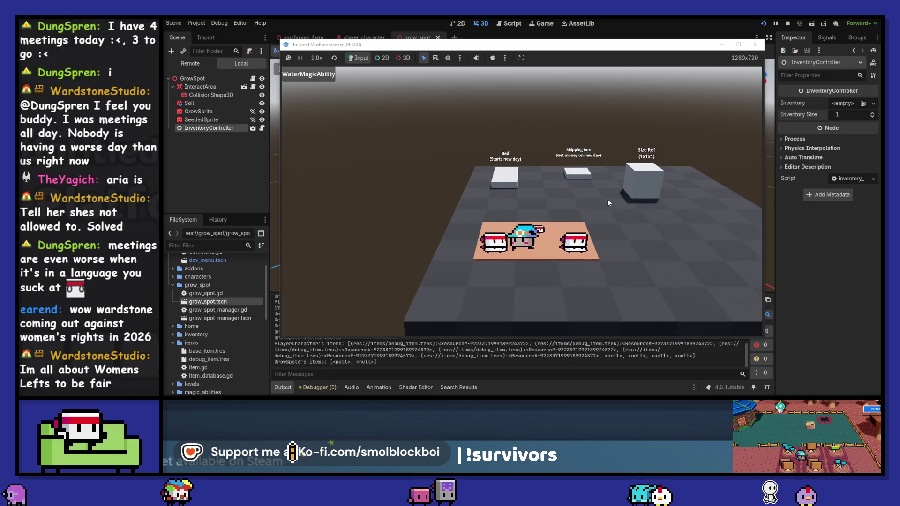
key(a)
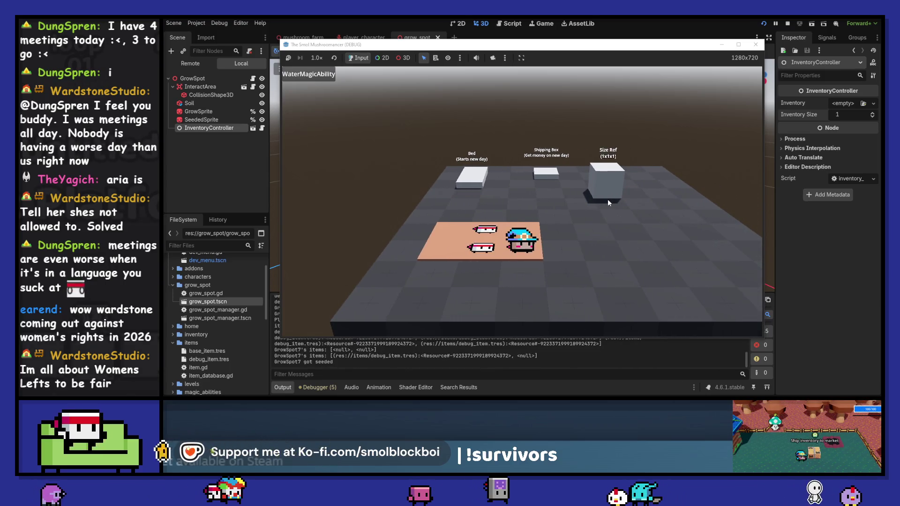
click(754, 42)
key(F5)
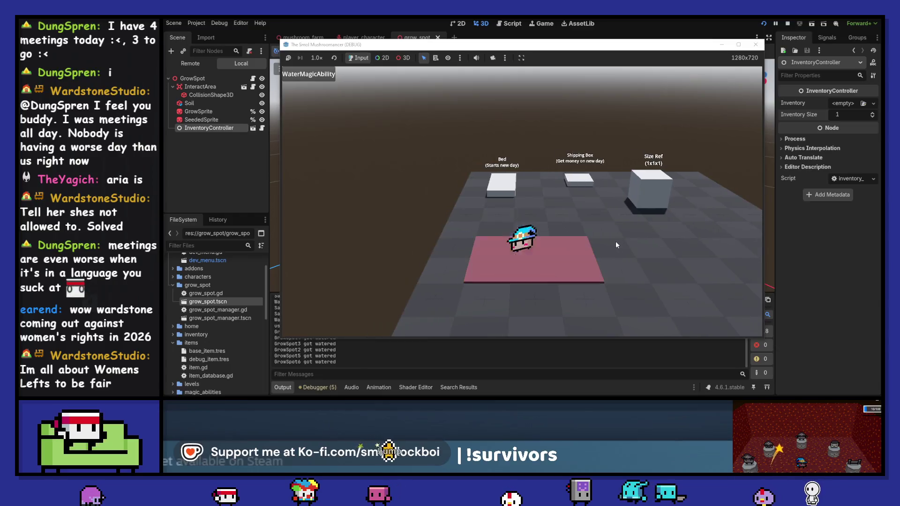
key(d)
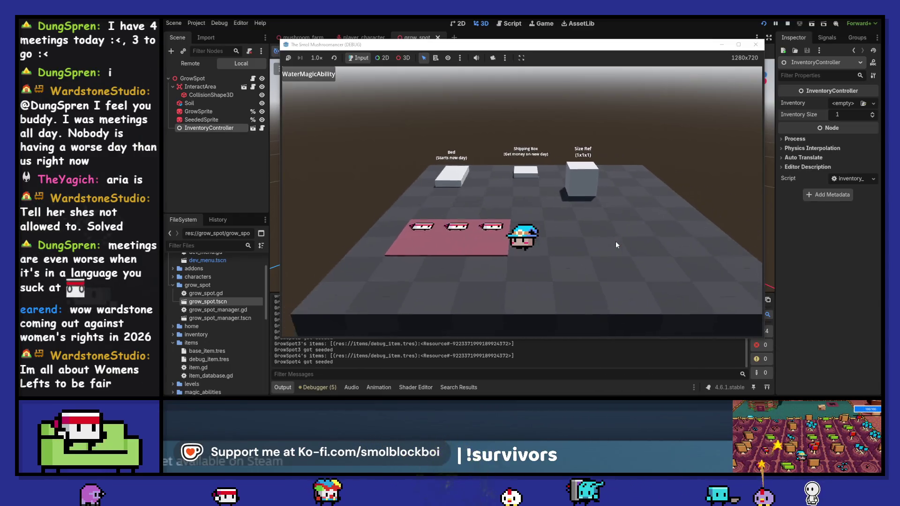
key(a)
Step: Sleep through new days, harvesting, reseeding and watering the plot between them
key(w)
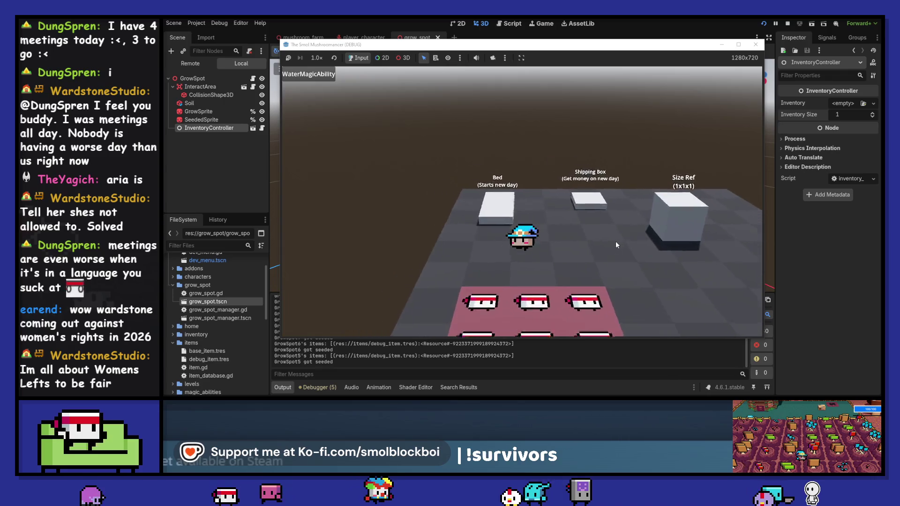
key(s)
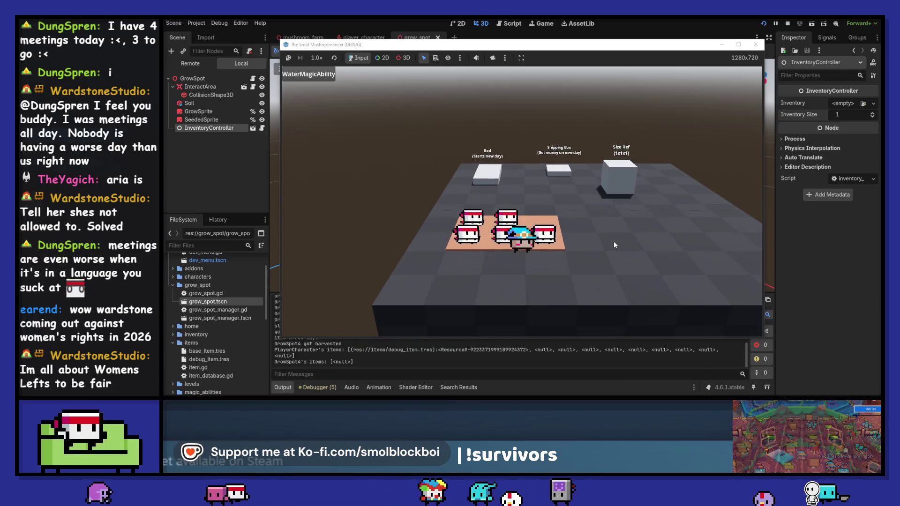
key(w)
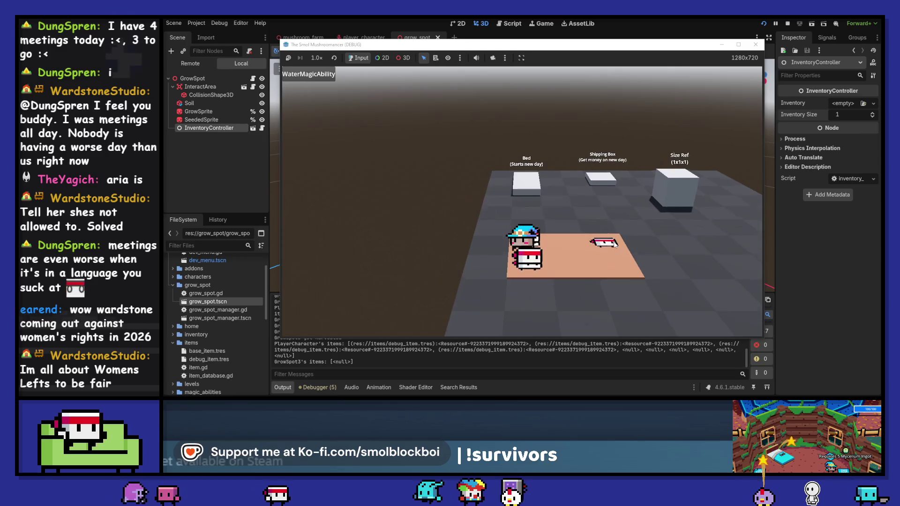
key(d)
key(a)
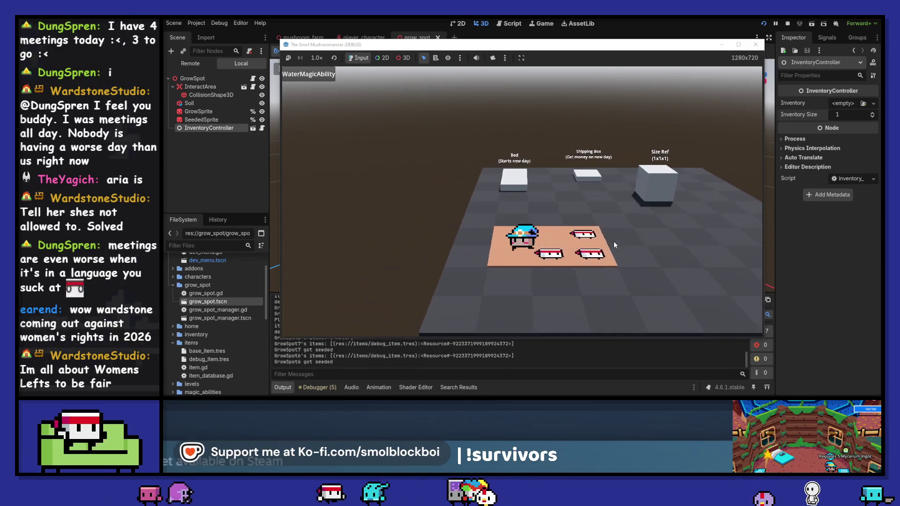
key(w)
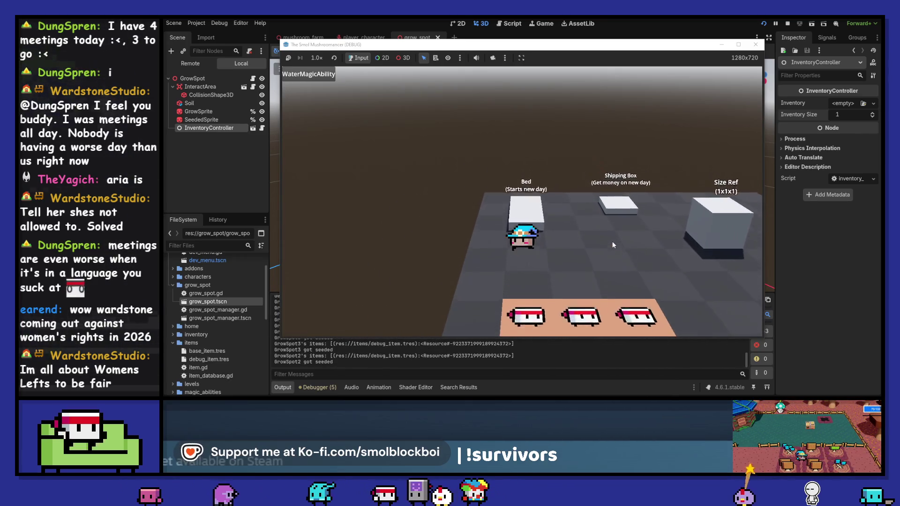
key(s)
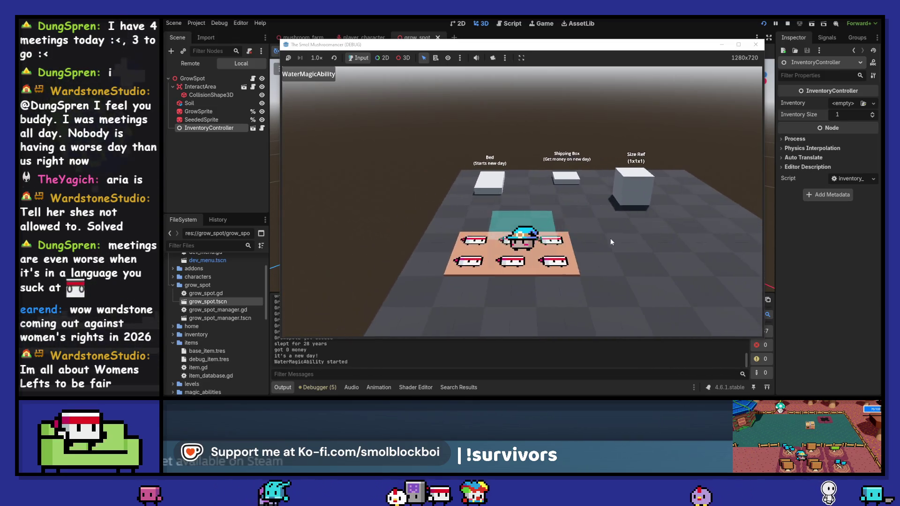
click(610, 238)
key(w)
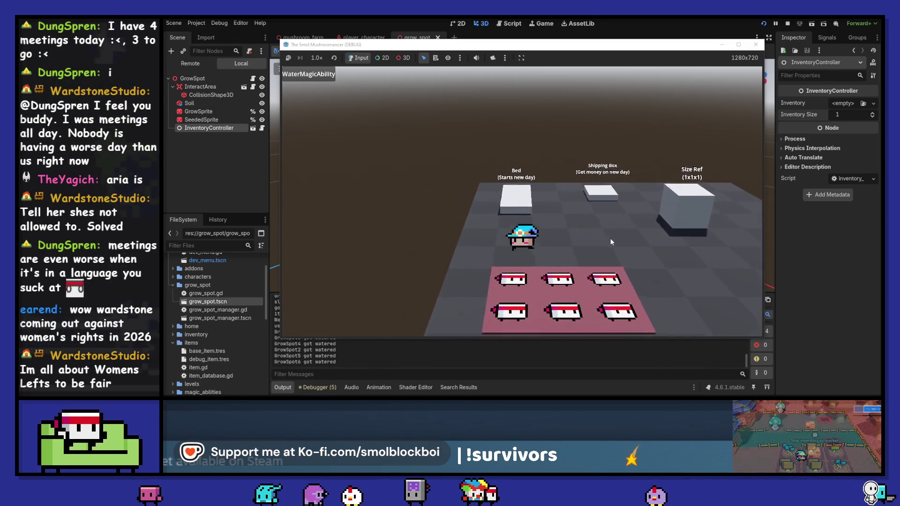
key(s)
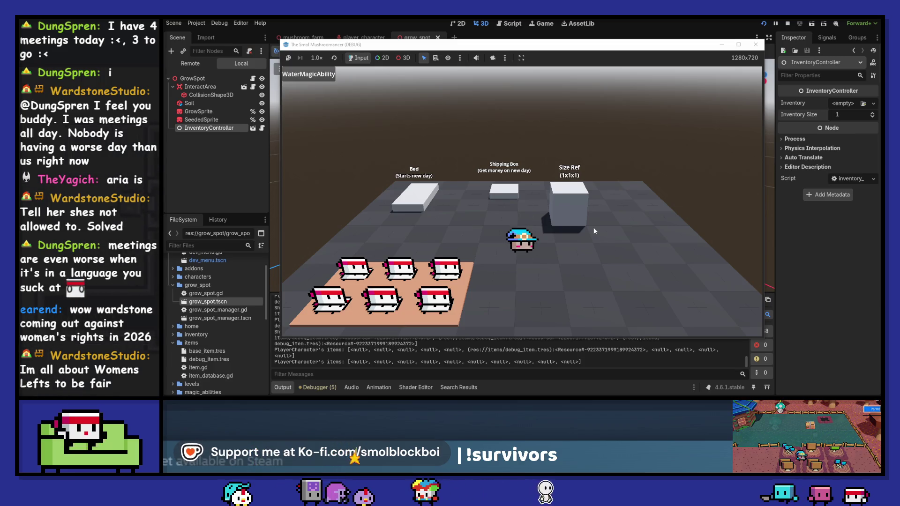
Step: Walk the character around the farm to the Shipping Box, stop the game, and switch to GitHub Desktop
key(d)
key(d)
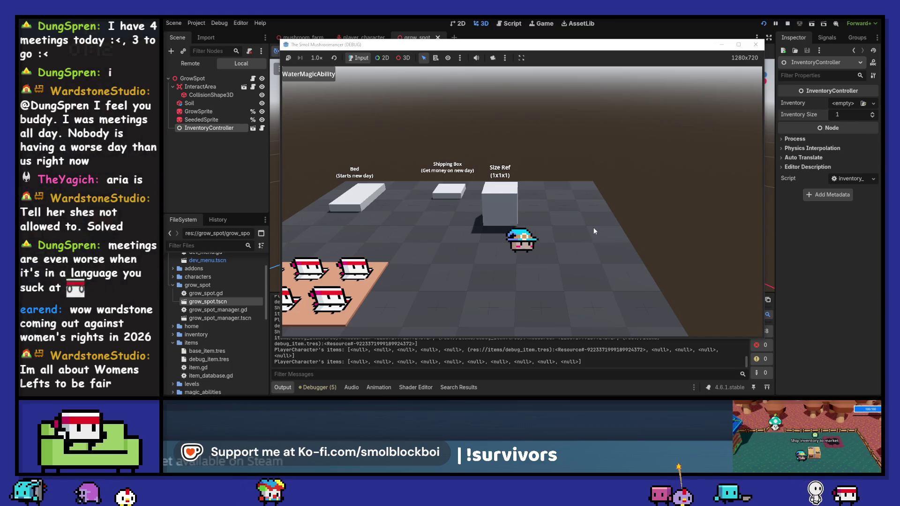
key(a)
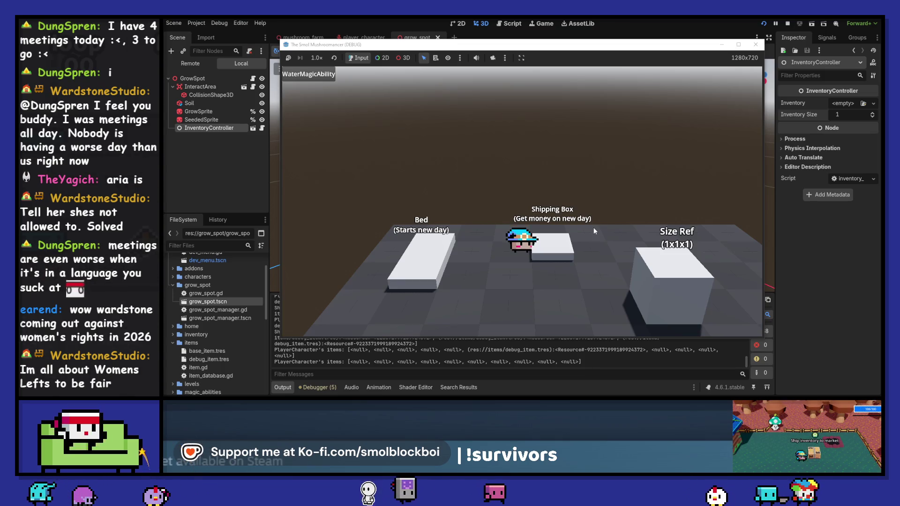
key(s)
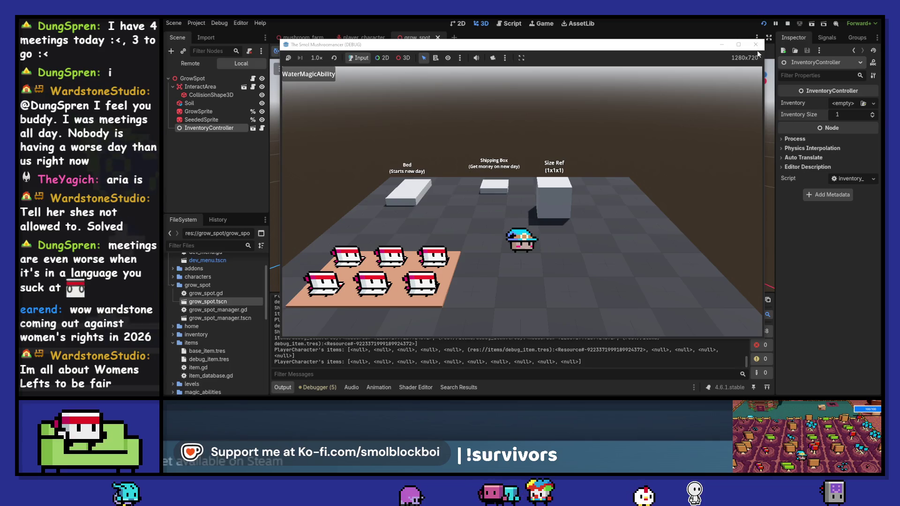
key(F8)
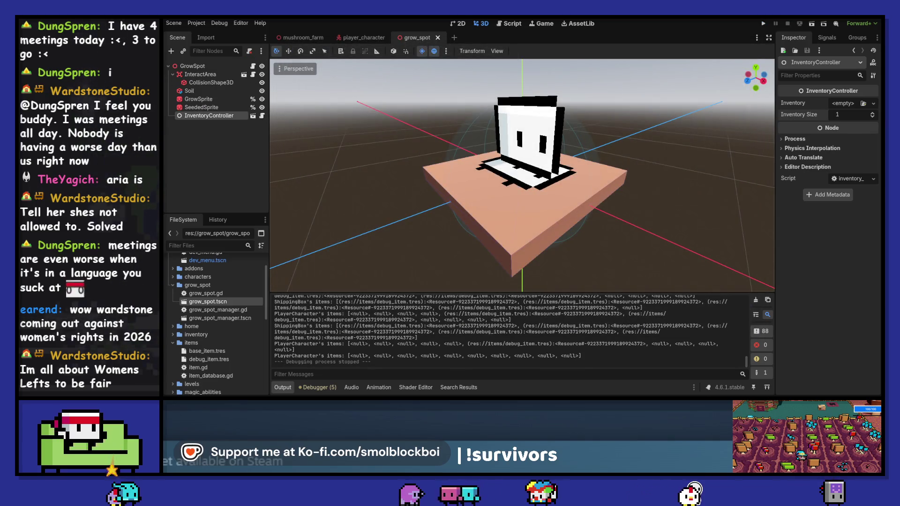
key(alt+Tab)
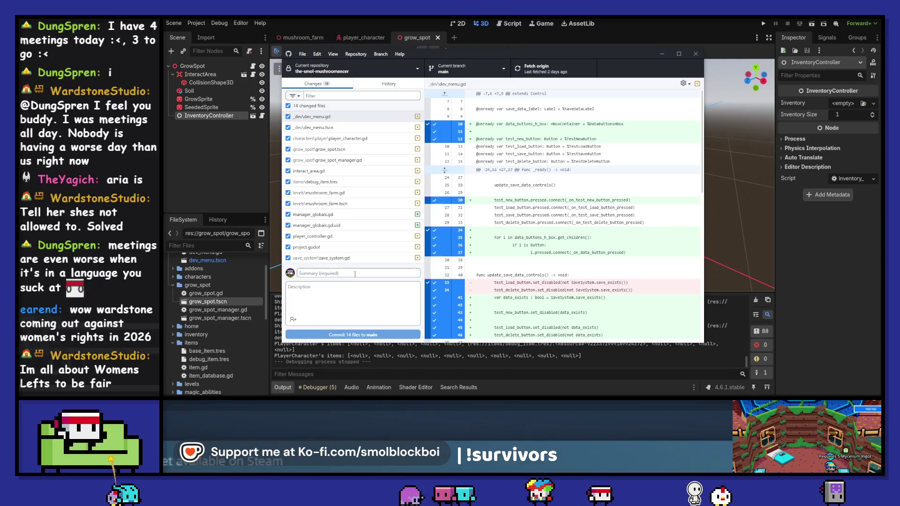
Step: Commit the 14 files as 'Save system work, interact work', push to origin, and minimize GitHub Desktop
text(Save)
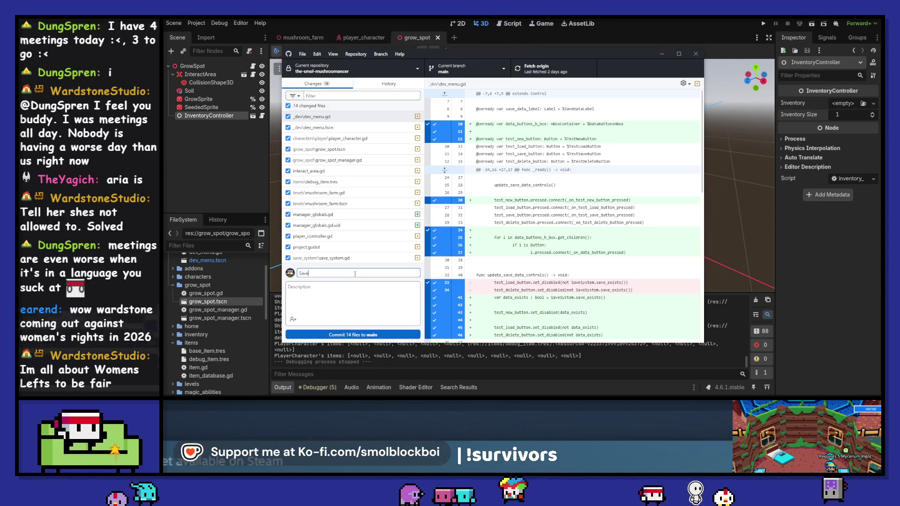
text( system work, )
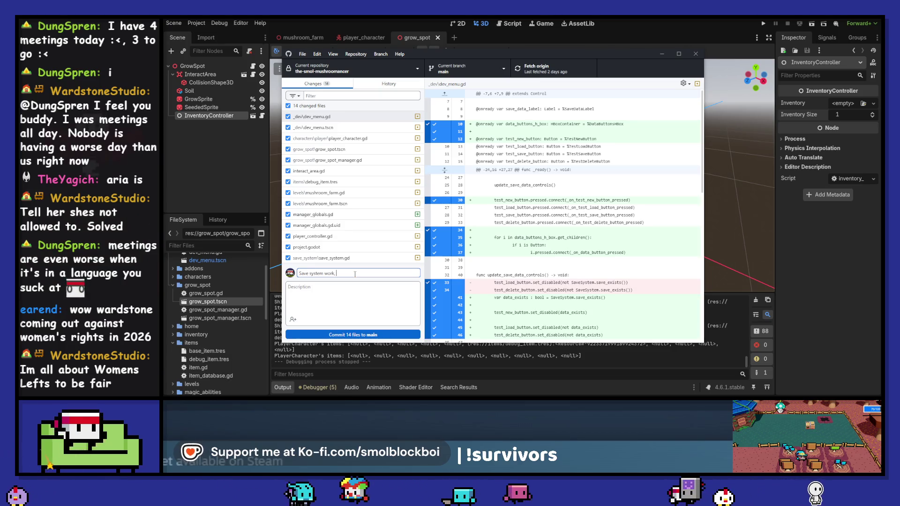
text(interact)
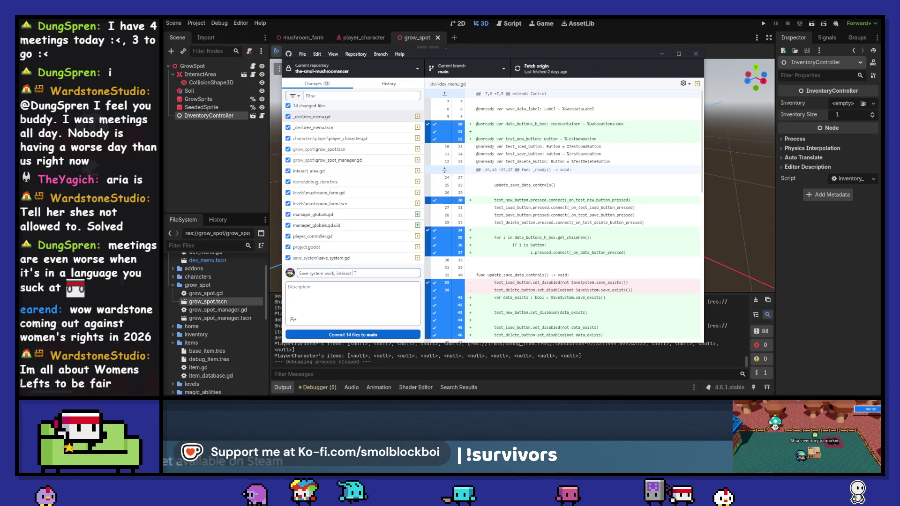
text( work)
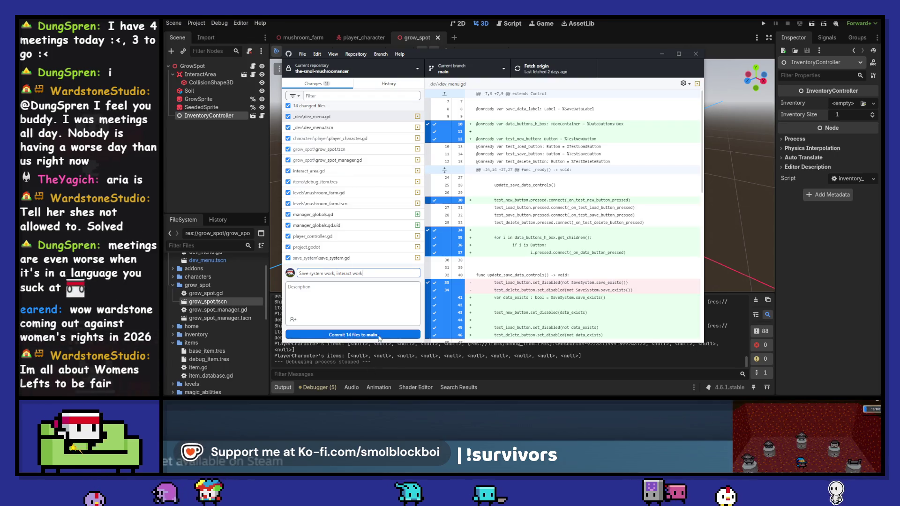
click(379, 335)
click(652, 154)
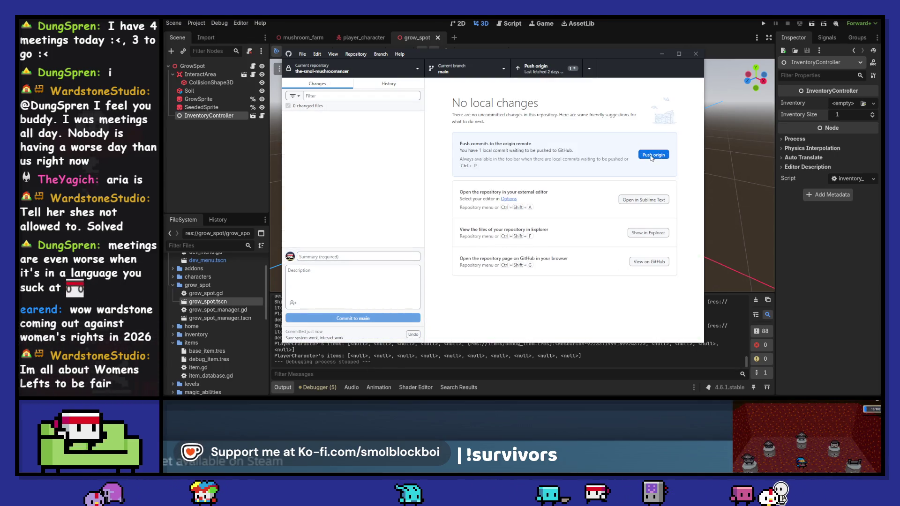
click(628, 24)
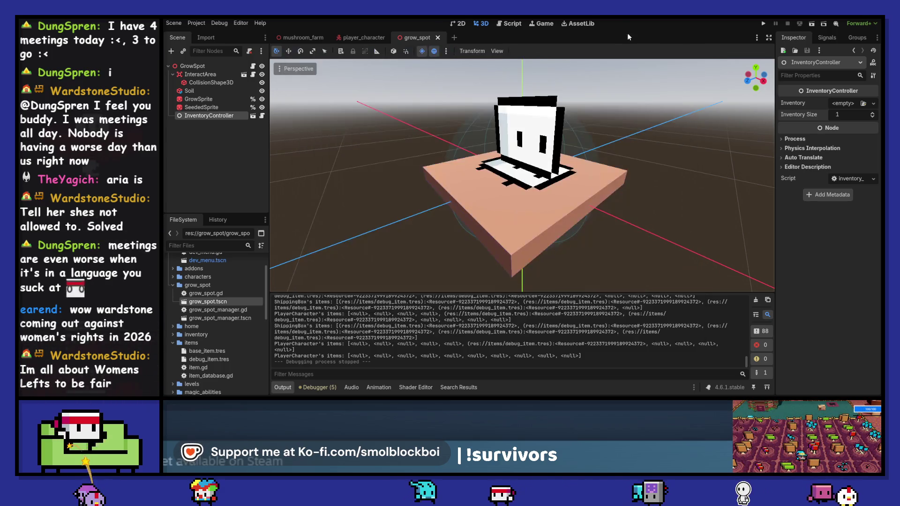